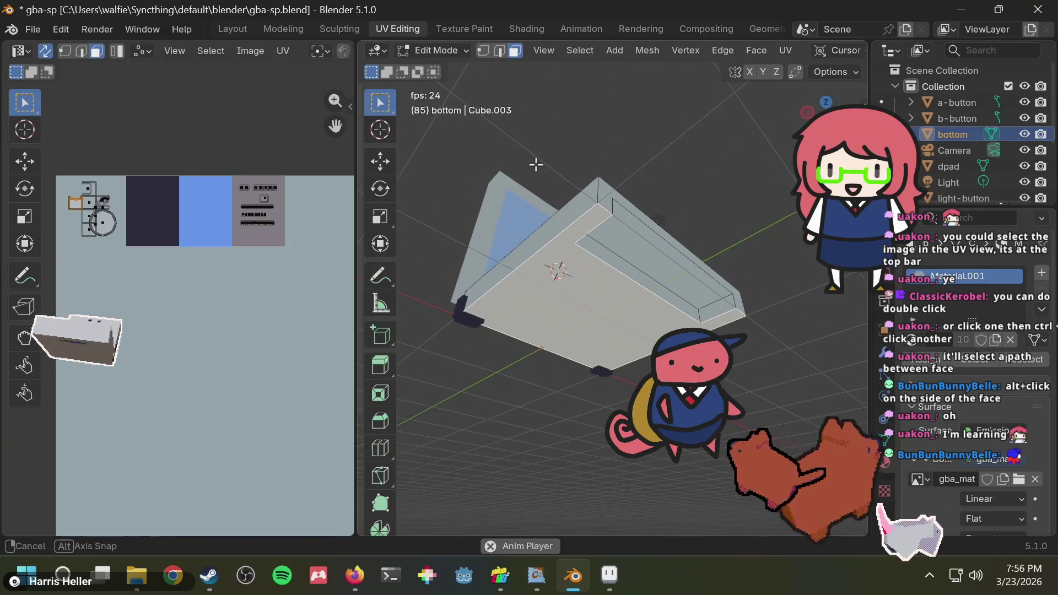
# Deselect the bottom piece's top face and frame the whole console in view
pyautogui.moveTo(537, 160)
pyautogui.mouseDown(button='middle')
pyautogui.moveTo(707, 131)
pyautogui.moveTo(418, 157)
pyautogui.mouseUp(button='middle')
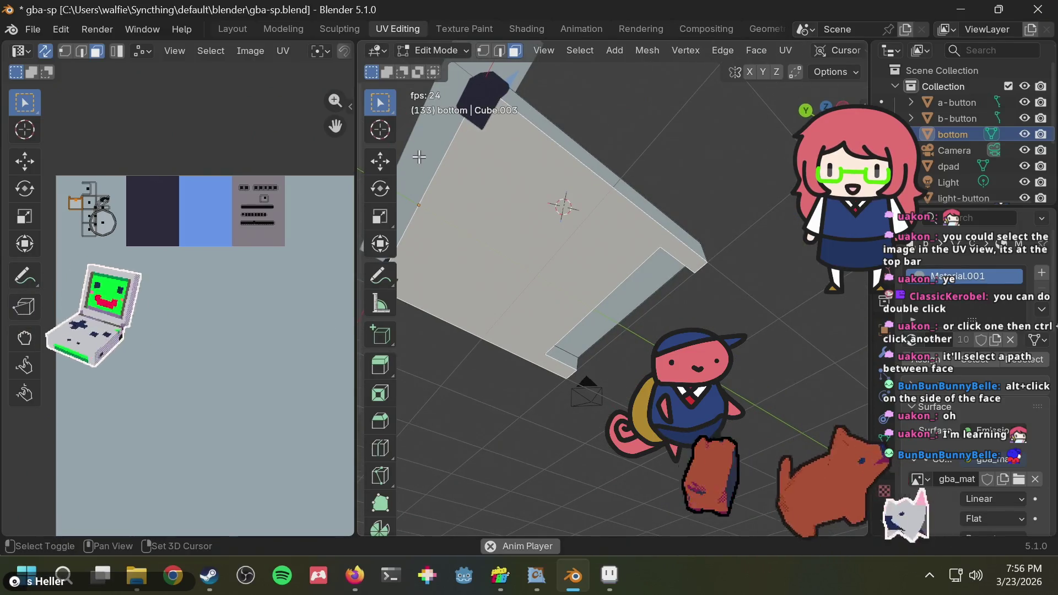
pyautogui.hotkey('alt', 'a')
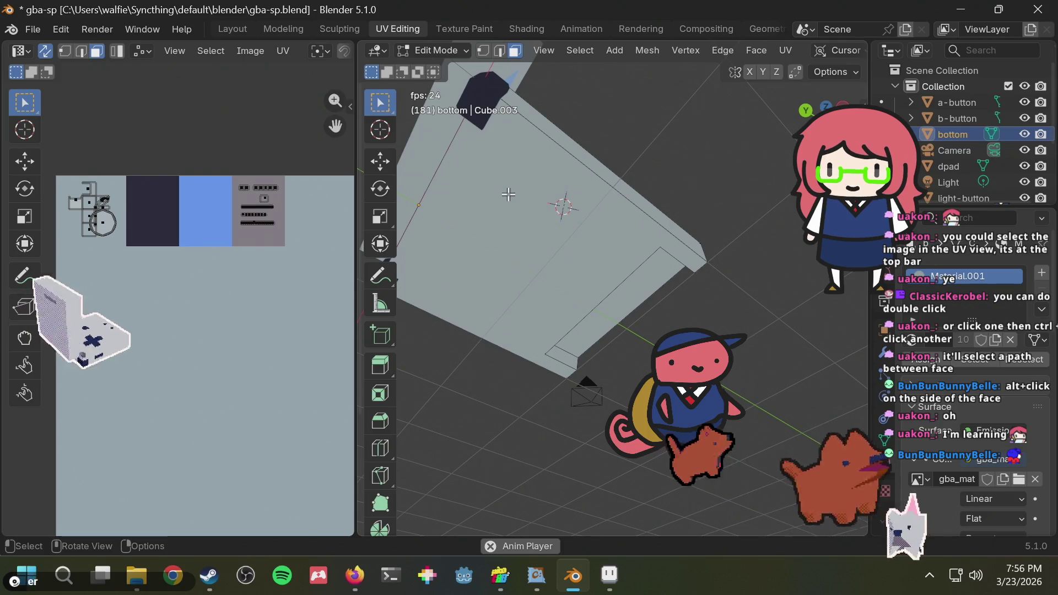
pyautogui.moveTo(508, 194)
pyautogui.mouseDown(button='middle')
pyautogui.moveTo(652, 156)
pyautogui.moveTo(551, 166)
pyautogui.moveTo(465, 319)
pyautogui.moveTo(452, 316)
pyautogui.mouseUp(button='middle')
pyautogui.moveTo(189, 253); pyautogui.dragTo(222, 256, button='middle')
# Enlarge the selected UVs, place them on the gray swatch, and leave Edit Mode
pyautogui.press('s')
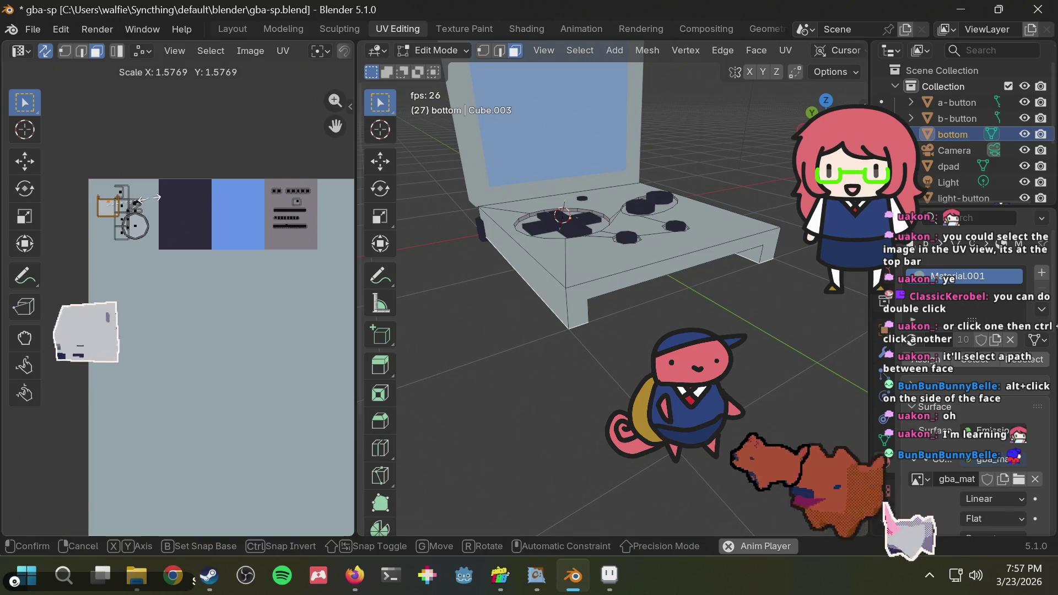
pyautogui.click(127, 207)
pyautogui.press('t')
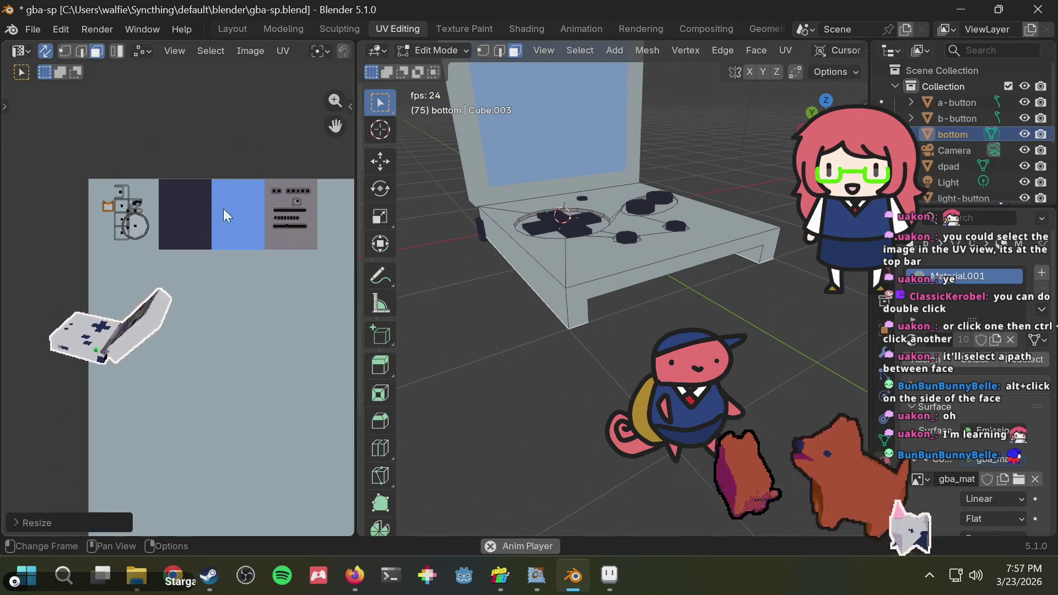
pyautogui.click(8, 247)
pyautogui.moveTo(478, 291)
pyautogui.mouseDown(button='middle')
pyautogui.moveTo(521, 242)
pyautogui.moveTo(539, 159)
pyautogui.moveTo(425, 122)
pyautogui.moveTo(586, 170)
pyautogui.moveTo(544, 144)
pyautogui.mouseUp(button='middle')
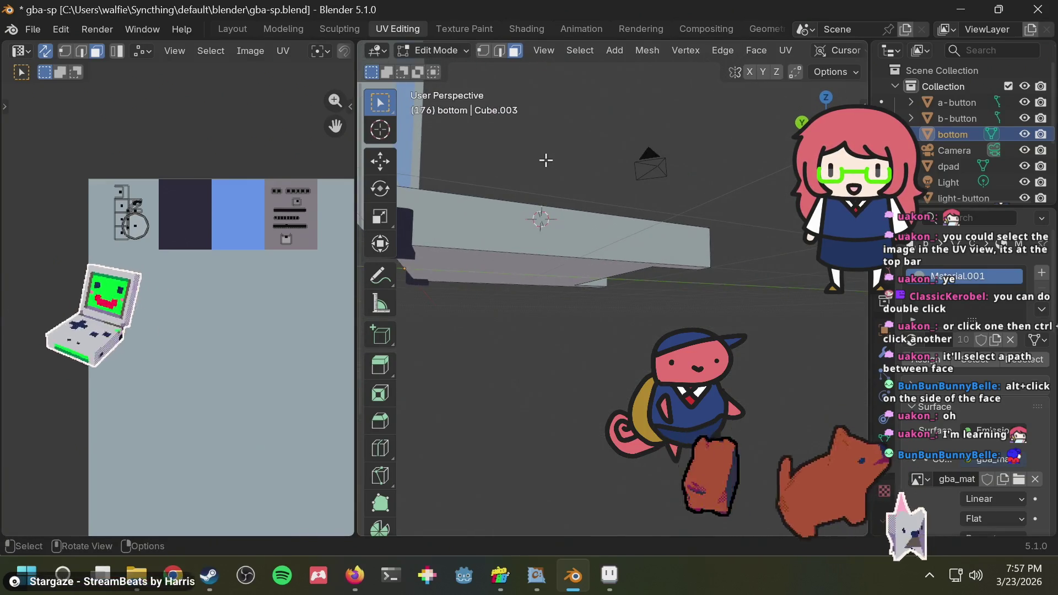
pyautogui.press('Tab')
# Edit the screen piece and move a side face's UVs onto the gray swatch
pyautogui.moveTo(525, 153)
pyautogui.mouseDown(button='middle')
pyautogui.moveTo(610, 157)
pyautogui.moveTo(563, 197)
pyautogui.mouseUp(button='middle')
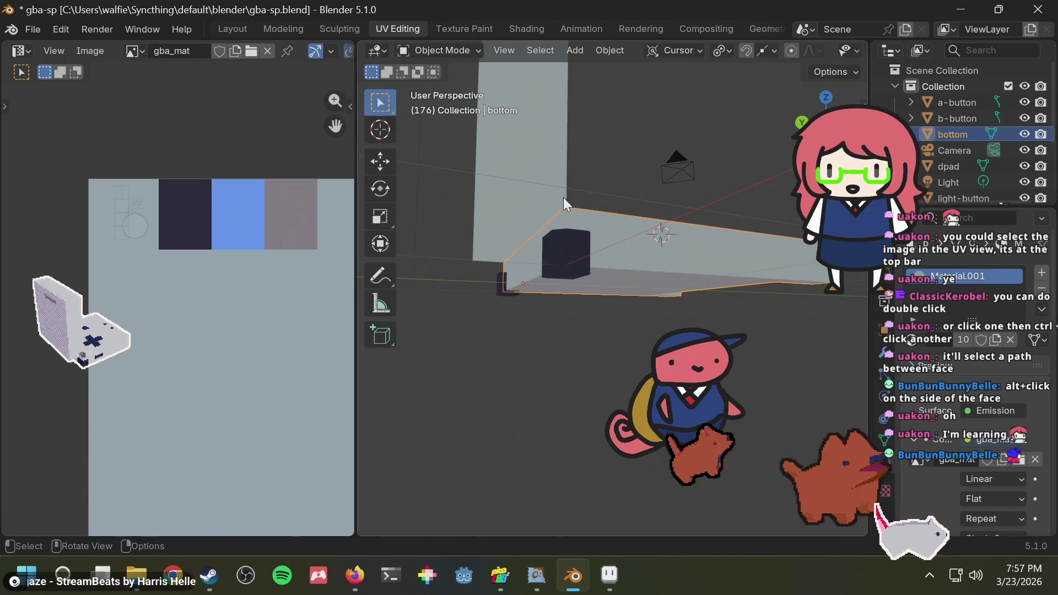
pyautogui.click(518, 222)
pyautogui.press('Tab')
pyautogui.click(518, 225)
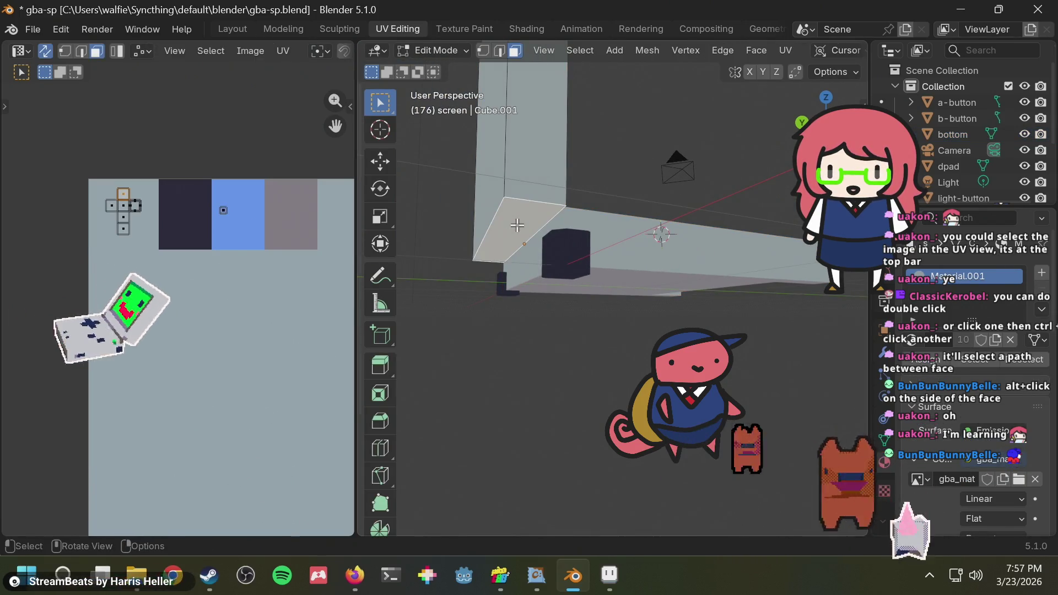
pyautogui.press('g')
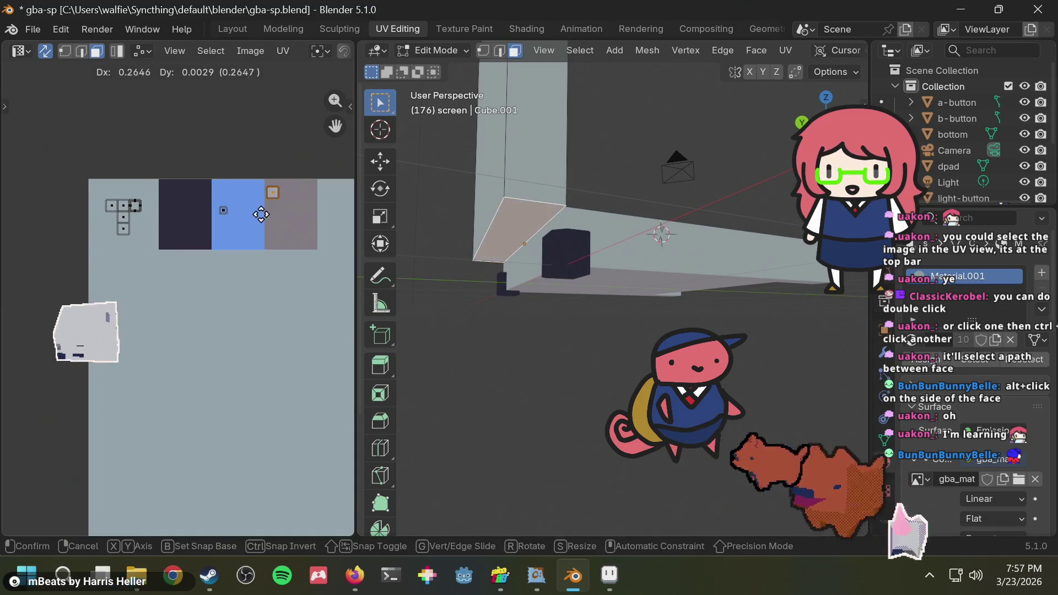
pyautogui.click(275, 227)
pyautogui.click(580, 187)
# Move an underside face's UVs onto the gray swatch, then return to Object Mode
pyautogui.moveTo(581, 187)
pyautogui.mouseDown(button='middle')
pyautogui.moveTo(621, 173)
pyautogui.moveTo(487, 282)
pyautogui.moveTo(697, 185)
pyautogui.moveTo(730, 130)
pyautogui.moveTo(633, 107)
pyautogui.mouseUp(button='middle')
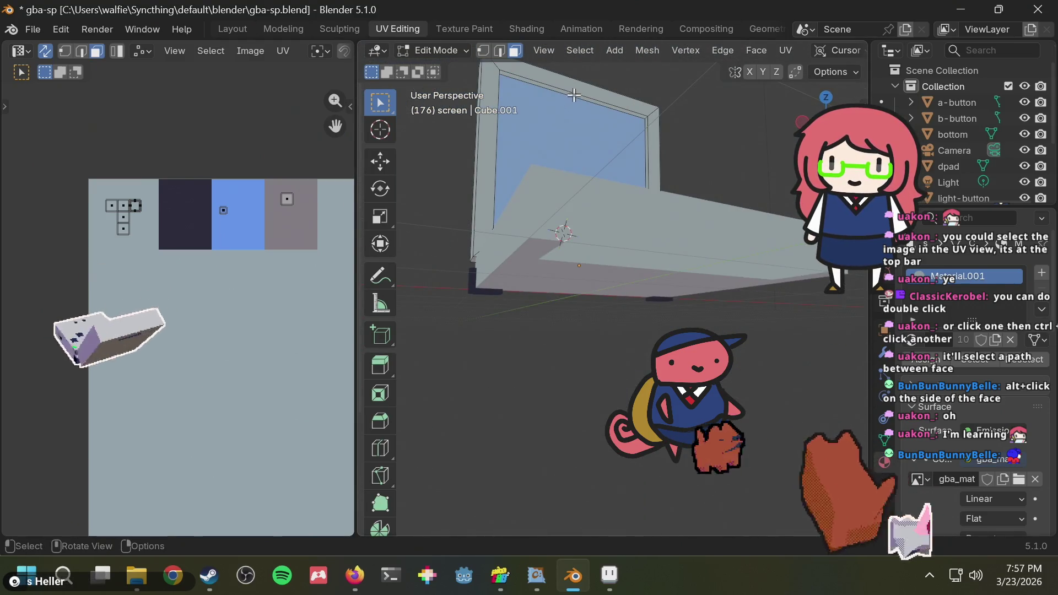
pyautogui.press('g')
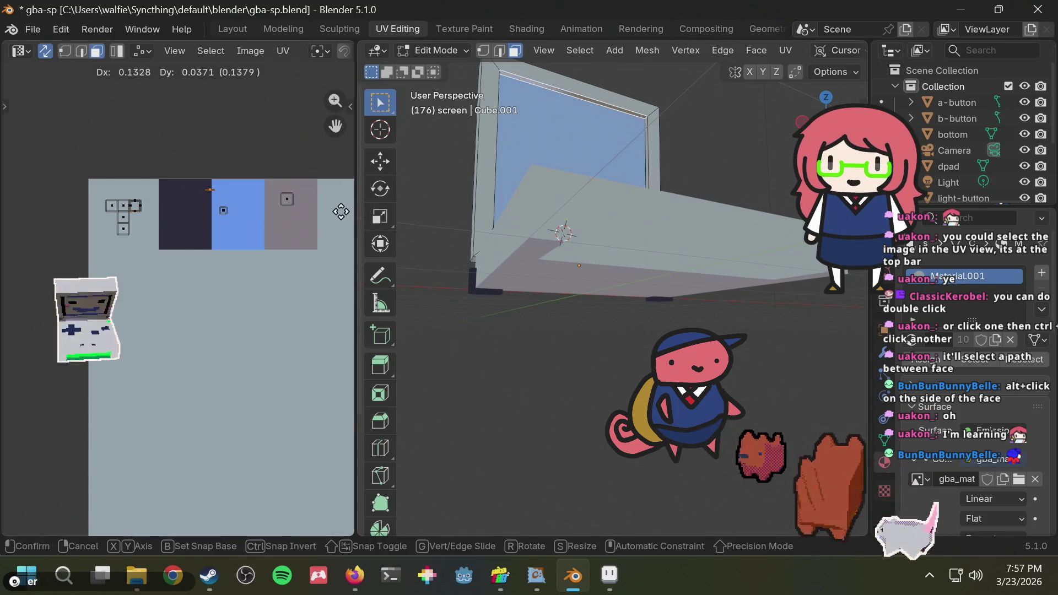
pyautogui.click(88, 254)
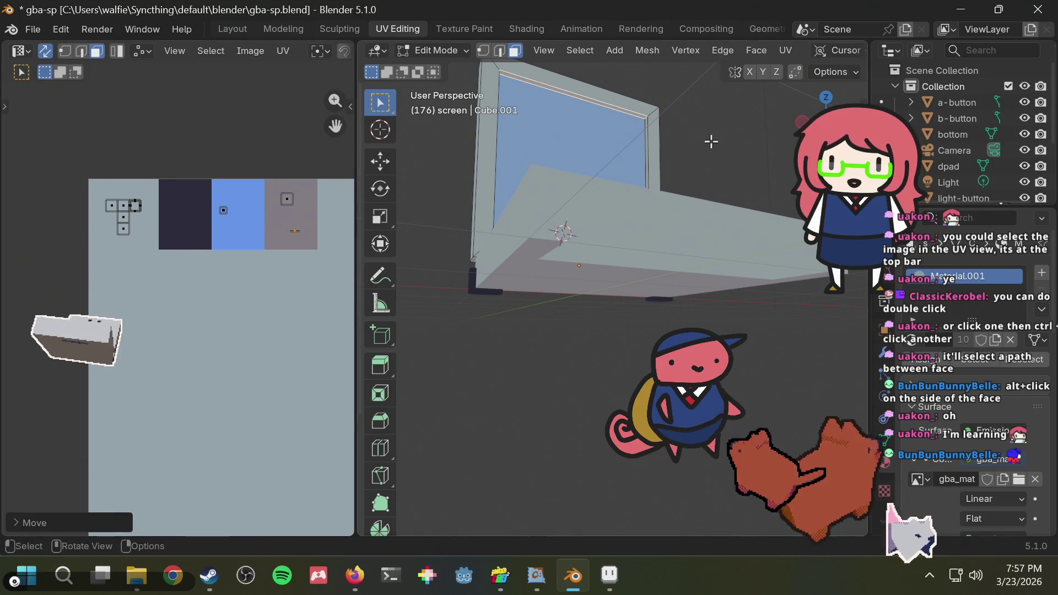
pyautogui.moveTo(694, 113); pyautogui.dragTo(675, 193, button='middle')
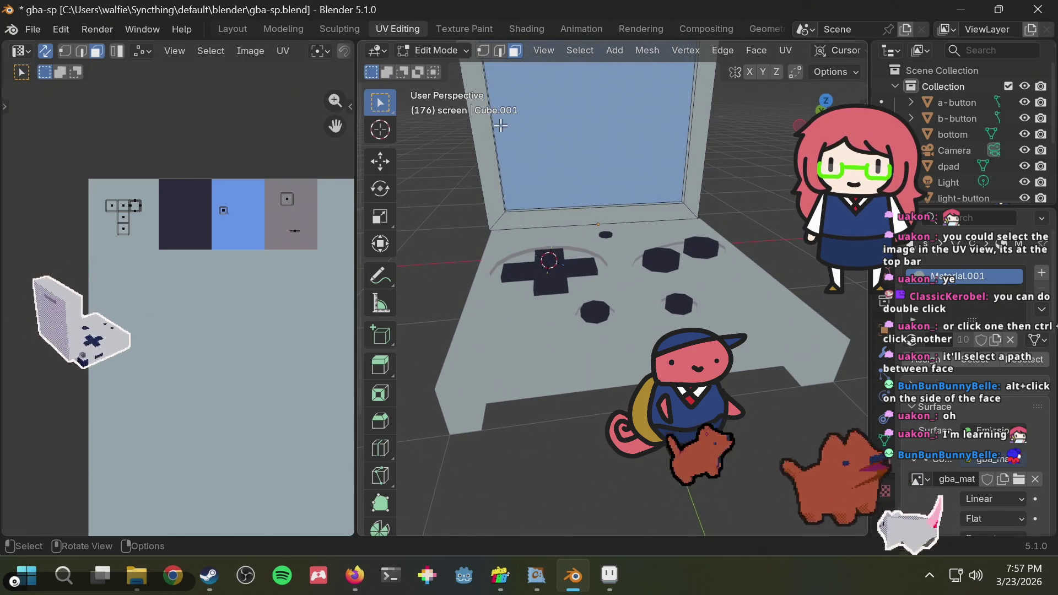
pyautogui.press('Tab')
pyautogui.moveTo(450, 190)
pyautogui.mouseDown(button='middle')
pyautogui.moveTo(583, 214)
pyautogui.moveTo(690, 151)
pyautogui.moveTo(487, 255)
pyautogui.moveTo(640, 233)
pyautogui.moveTo(707, 200)
pyautogui.moveTo(692, 170)
pyautogui.moveTo(629, 190)
pyautogui.moveTo(501, 194)
pyautogui.moveTo(462, 173)
pyautogui.moveTo(535, 260)
pyautogui.moveTo(687, 170)
pyautogui.moveTo(707, 146)
pyautogui.moveTo(681, 100)
pyautogui.moveTo(417, 263)
pyautogui.moveTo(582, 185)
pyautogui.moveTo(621, 117)
pyautogui.moveTo(540, 246)
pyautogui.moveTo(520, 223)
pyautogui.moveTo(762, 224)
pyautogui.moveTo(700, 150)
pyautogui.moveTo(702, 135)
pyautogui.moveTo(644, 147)
pyautogui.moveTo(471, 253)
pyautogui.moveTo(570, 219)
pyautogui.moveTo(432, 138)
pyautogui.moveTo(426, 123)
pyautogui.moveTo(574, 148)
pyautogui.moveTo(719, 195)
pyautogui.moveTo(603, 331)
pyautogui.moveTo(502, 158)
pyautogui.moveTo(621, 322)
pyautogui.moveTo(625, 290)
pyautogui.mouseUp(button='middle')
# Save gba-sp.blend and view the upright screen above the buttons
pyautogui.hotkey('ctrl', 's')
pyautogui.scroll(5, 617, 224)
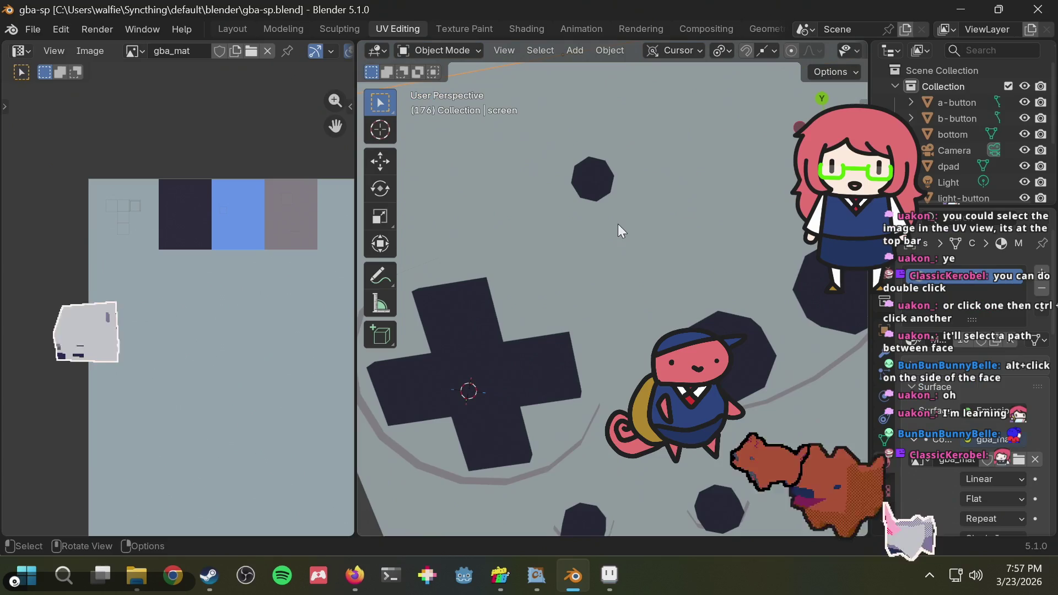
pyautogui.scroll(-5, 580, 219)
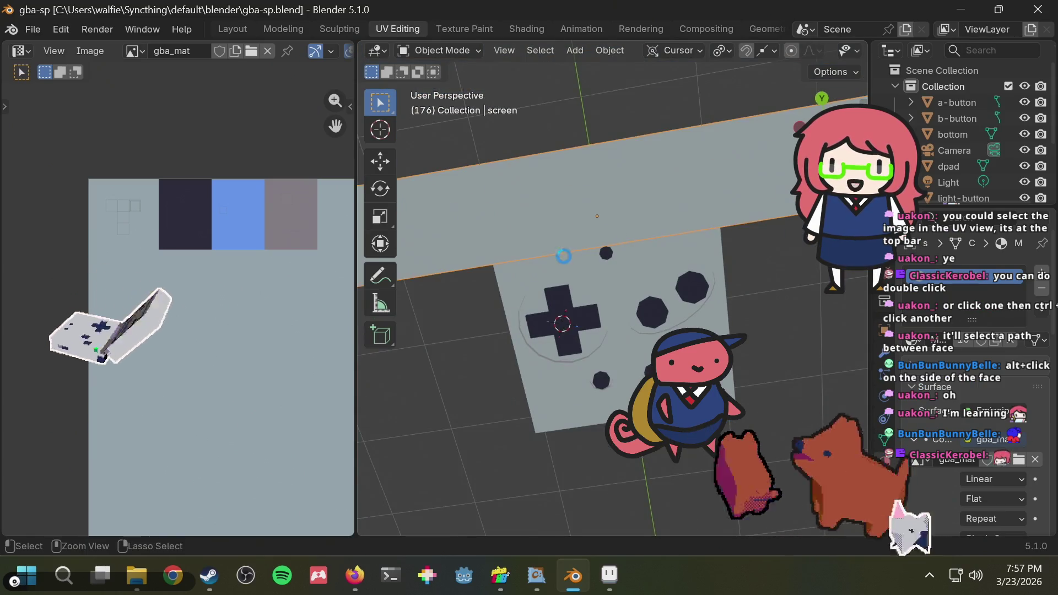
pyautogui.hotkey('ctrl', 's')
pyautogui.moveTo(569, 261)
pyautogui.mouseDown(button='middle')
pyautogui.moveTo(573, 130)
pyautogui.moveTo(561, 184)
pyautogui.moveTo(705, 138)
pyautogui.moveTo(608, 240)
pyautogui.moveTo(545, 226)
pyautogui.moveTo(676, 186)
pyautogui.moveTo(600, 191)
pyautogui.moveTo(466, 159)
pyautogui.moveTo(746, 149)
pyautogui.moveTo(773, 233)
pyautogui.mouseUp(button='middle')
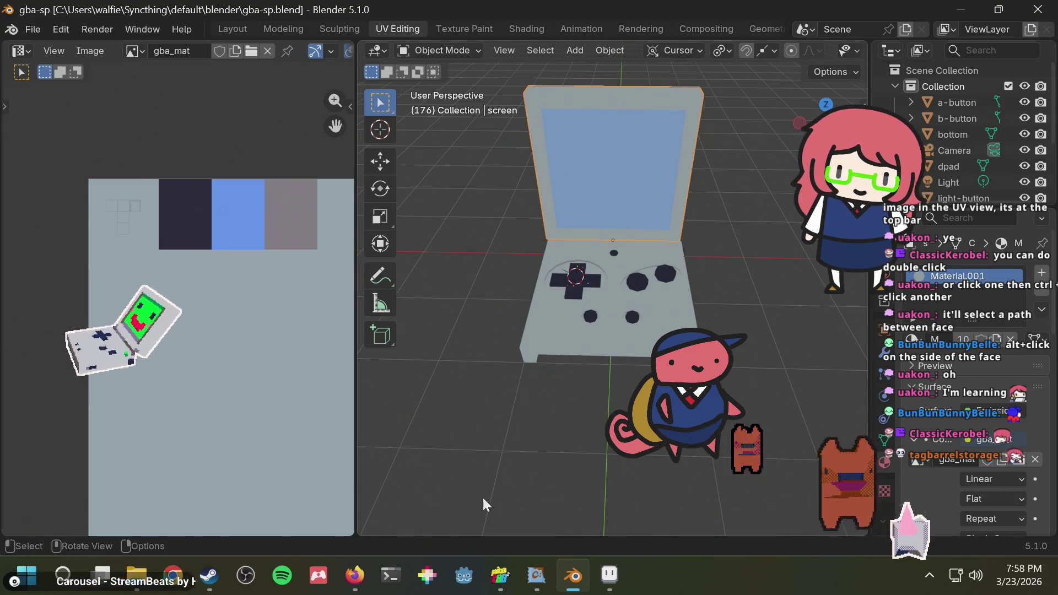
# Discard the gba-sp model for a new unnamed picoCAD 2 project in the four-view layout
pyautogui.click(500, 576)
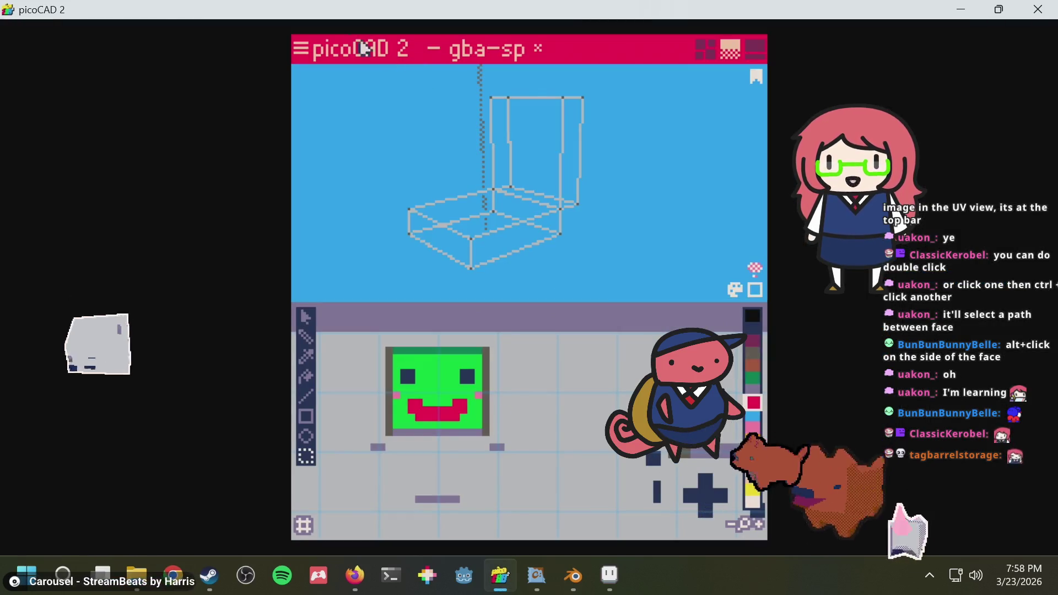
pyautogui.click(304, 49)
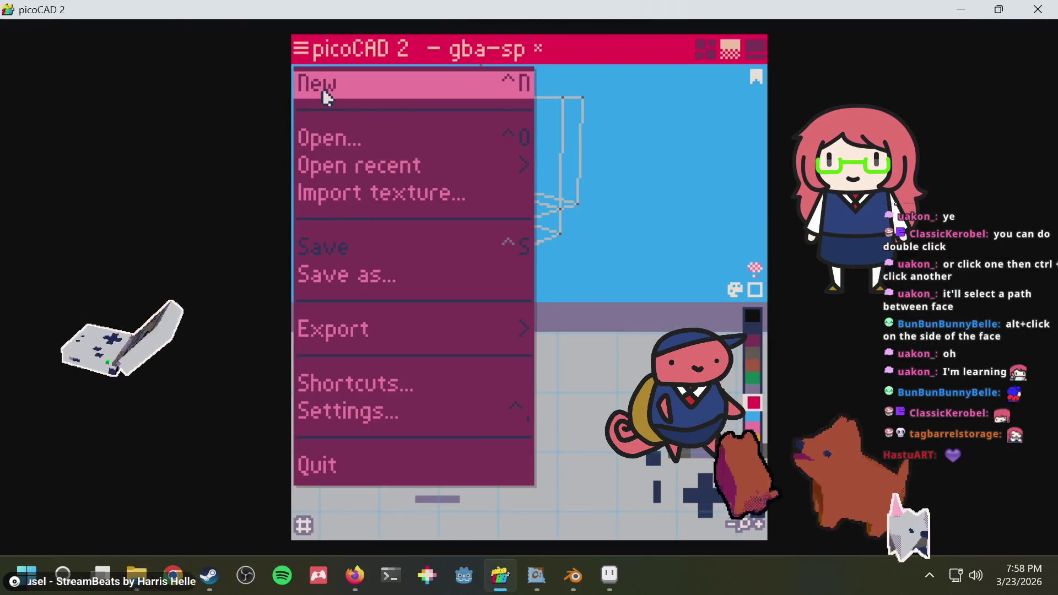
pyautogui.click(351, 97)
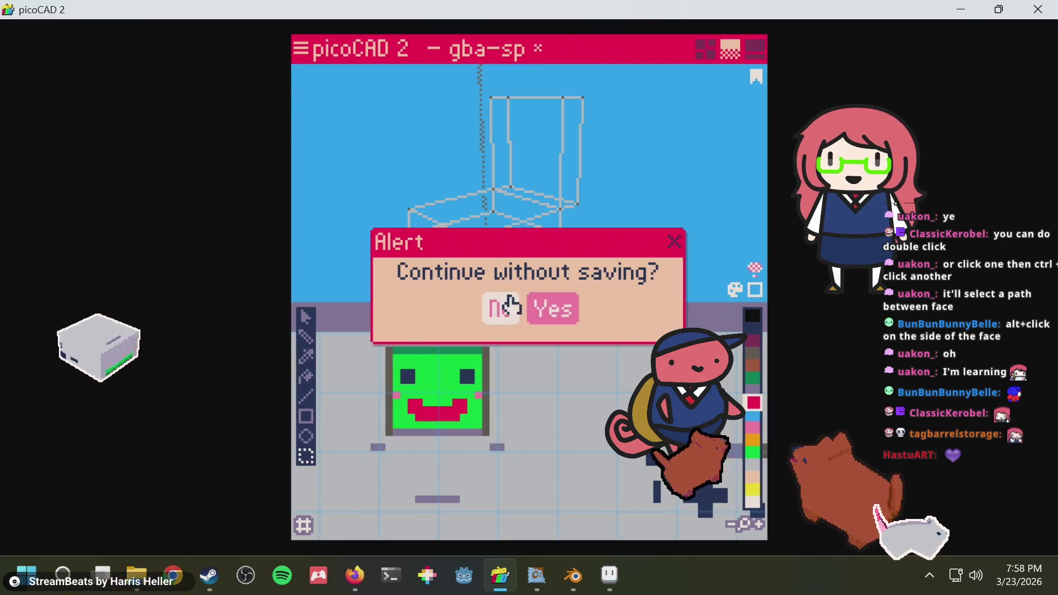
pyautogui.click(553, 308)
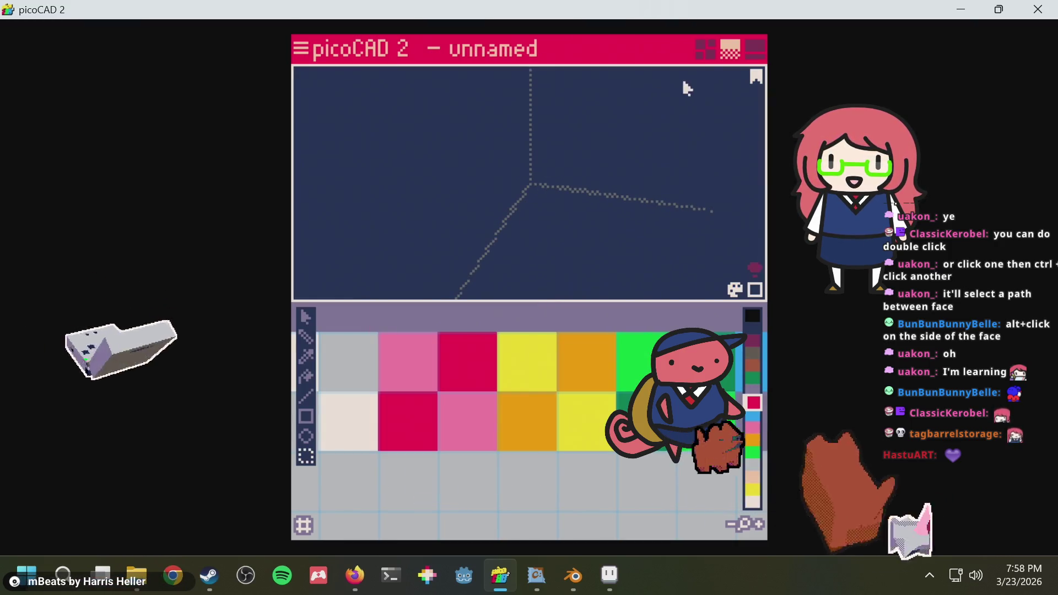
pyautogui.click(705, 48)
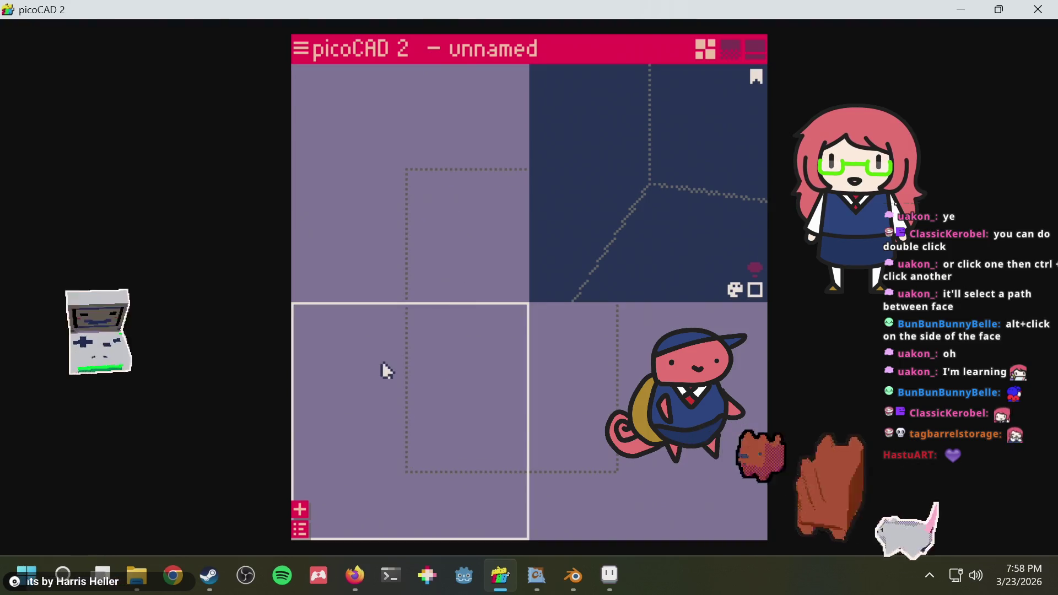
# Add a cube, narrow it into a thin upright slab, and raise it above the origin
pyautogui.rightClick(385, 371)
pyautogui.click(435, 411)
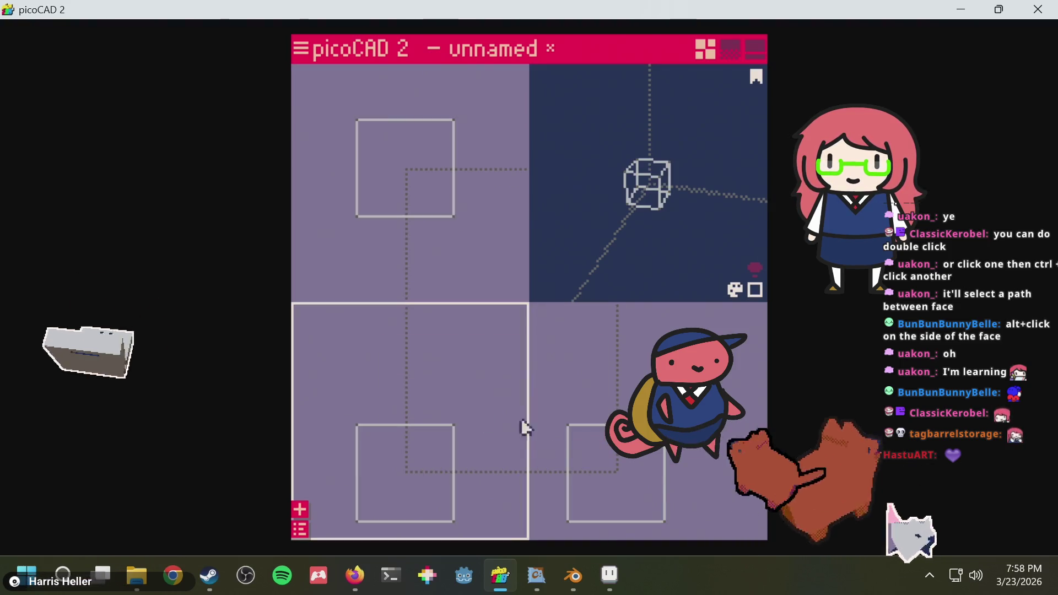
pyautogui.moveTo(622, 366); pyautogui.dragTo(590, 328, button='middle')
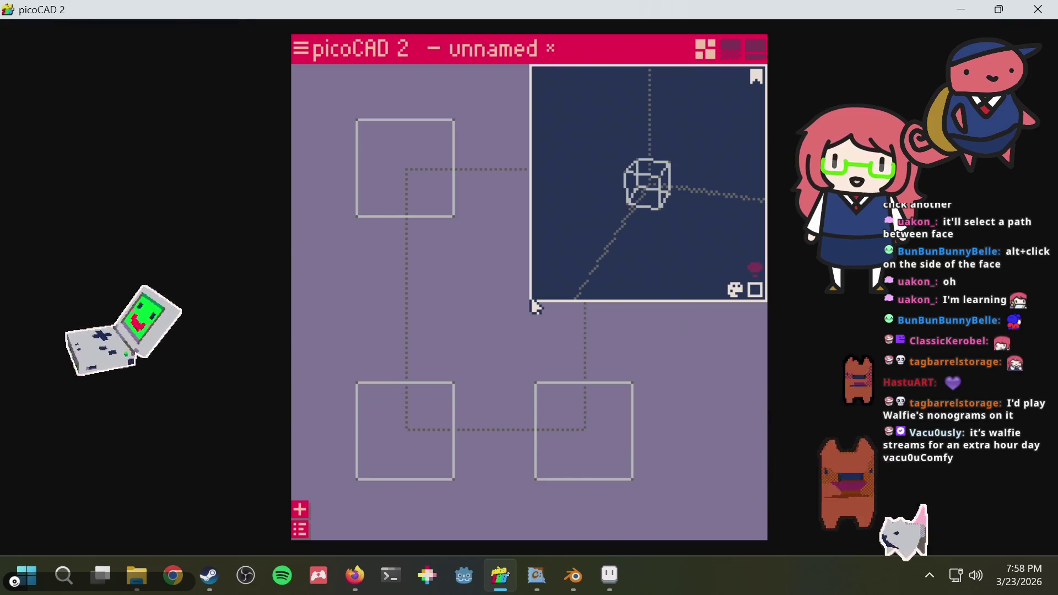
pyautogui.moveTo(607, 351); pyautogui.dragTo(634, 338, button='middle')
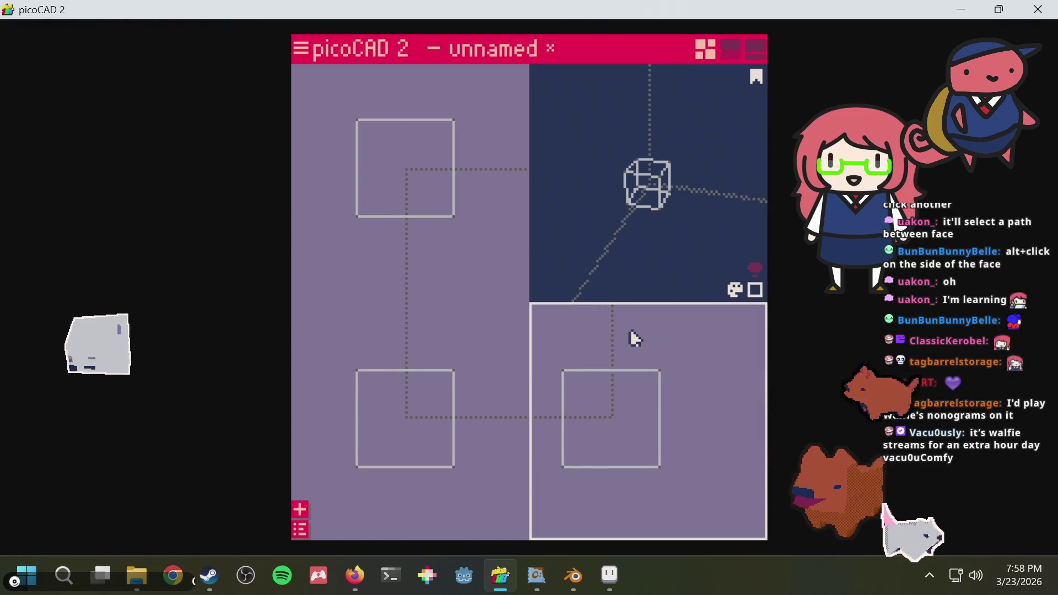
pyautogui.moveTo(551, 342)
pyautogui.mouseDown()
pyautogui.moveTo(601, 482)
pyautogui.moveTo(697, 408)
pyautogui.mouseUp()
pyautogui.moveTo(675, 345)
pyautogui.mouseDown()
pyautogui.moveTo(633, 496)
pyautogui.moveTo(693, 468)
pyautogui.moveTo(618, 457)
pyautogui.moveTo(596, 352)
pyautogui.mouseUp()
pyautogui.moveTo(662, 439); pyautogui.dragTo(690, 390)
pyautogui.click(663, 443)
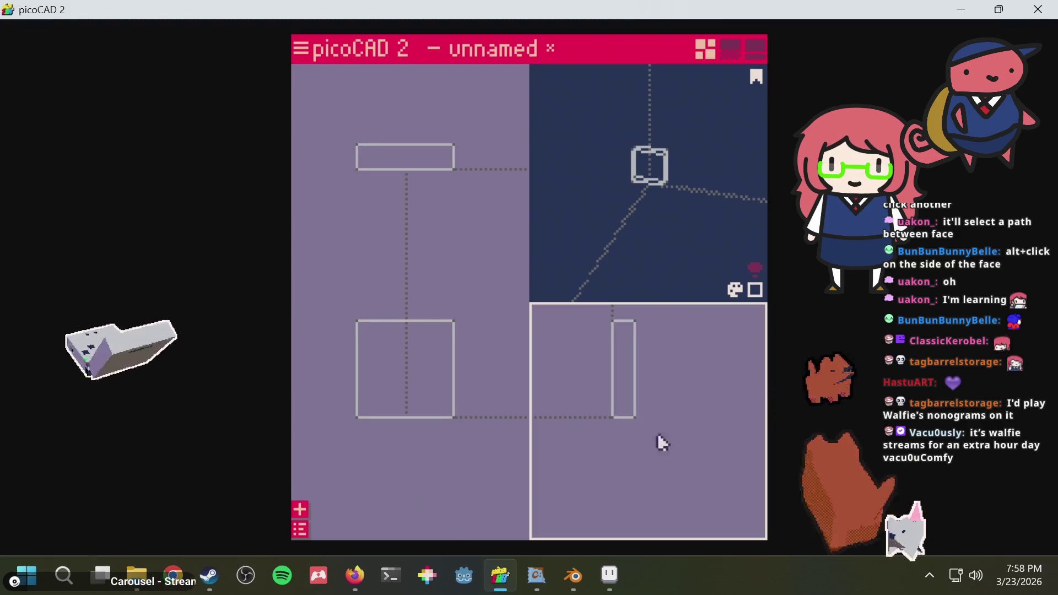
pyautogui.moveTo(649, 444); pyautogui.dragTo(574, 333)
# Add a second cube and flatten it into a base bar, forming an L-shaped clamshell
pyautogui.rightClick(654, 435)
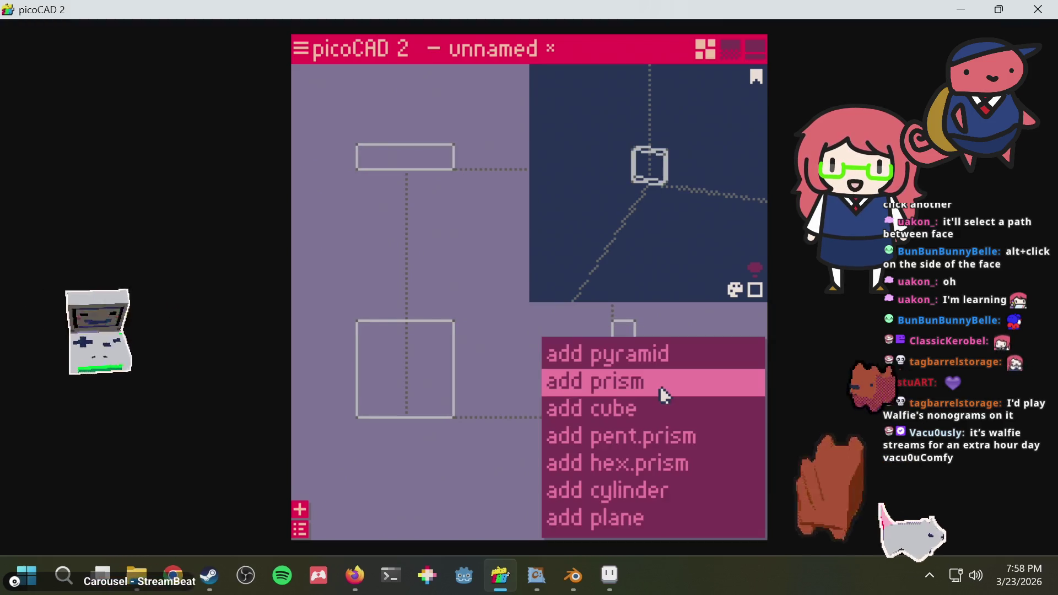
pyautogui.click(639, 405)
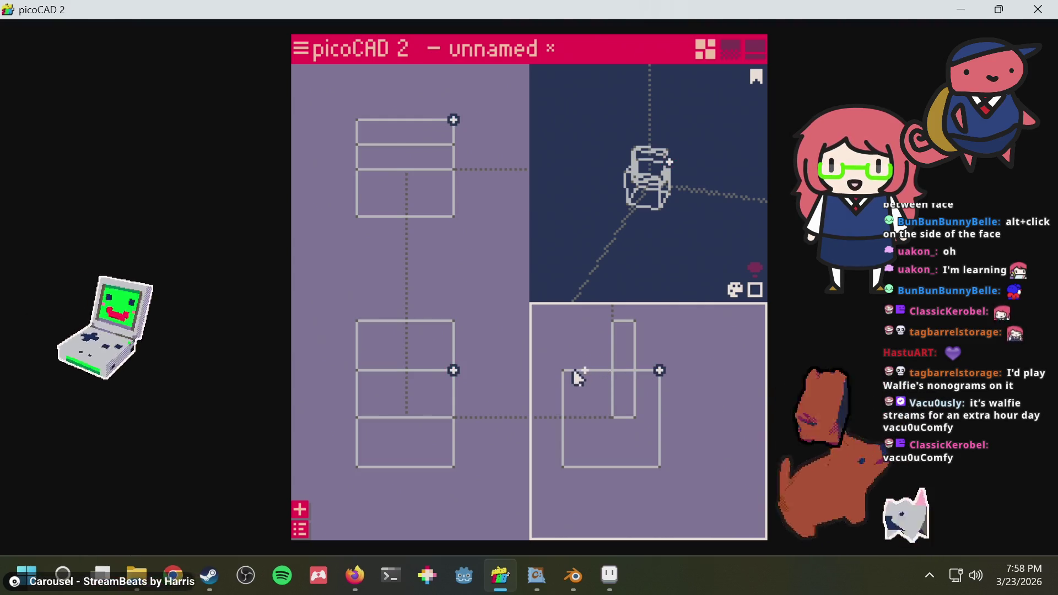
pyautogui.moveTo(562, 371); pyautogui.dragTo(724, 389)
pyautogui.hotkey('ctrl', 'z')
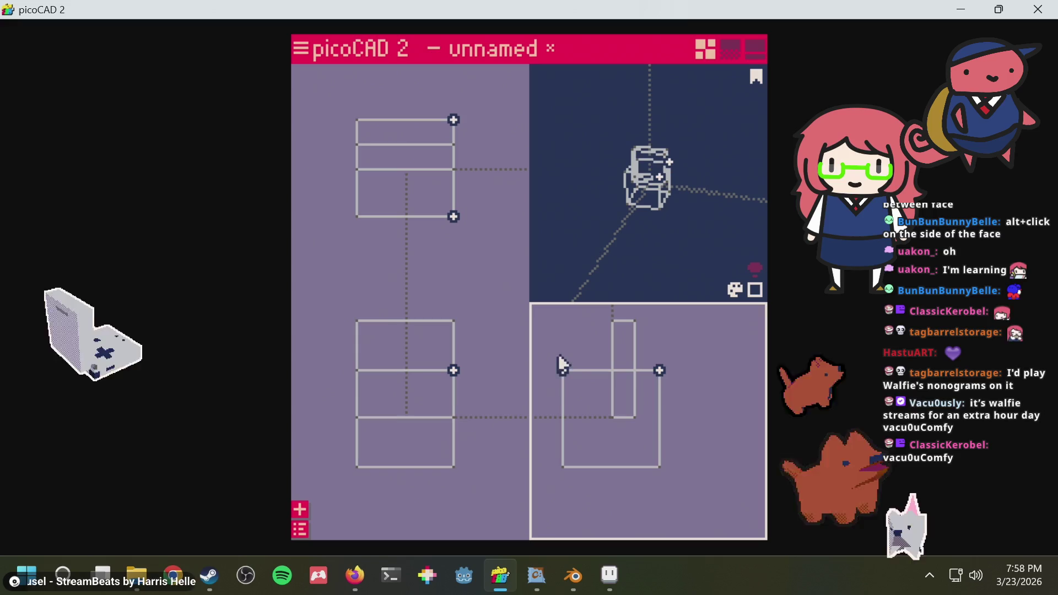
pyautogui.moveTo(543, 340); pyautogui.dragTo(576, 394)
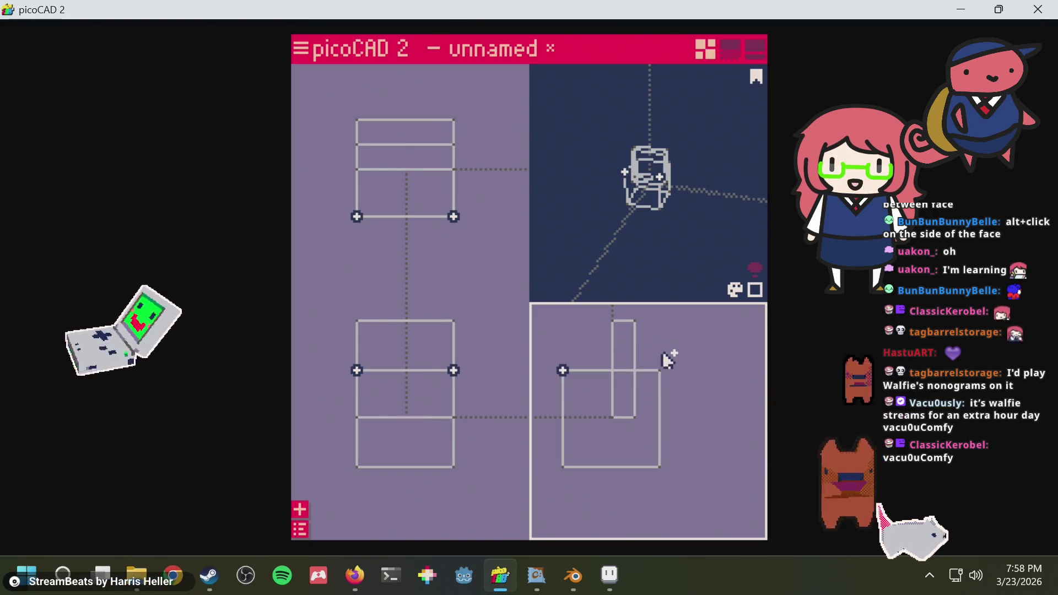
pyautogui.moveTo(663, 353)
pyautogui.mouseDown()
pyautogui.moveTo(678, 390)
pyautogui.moveTo(655, 389)
pyautogui.mouseUp()
pyautogui.moveTo(742, 371); pyautogui.dragTo(692, 413)
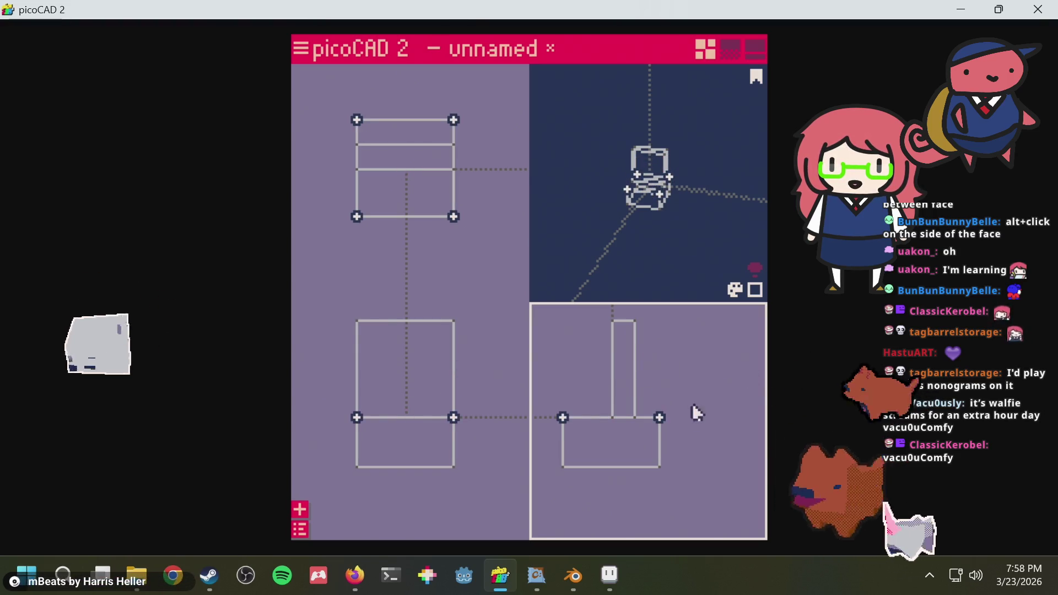
pyautogui.moveTo(673, 477); pyautogui.dragTo(533, 447)
pyautogui.moveTo(685, 418)
pyautogui.mouseDown()
pyautogui.moveTo(706, 411)
pyautogui.moveTo(685, 394)
pyautogui.moveTo(663, 444)
pyautogui.mouseUp()
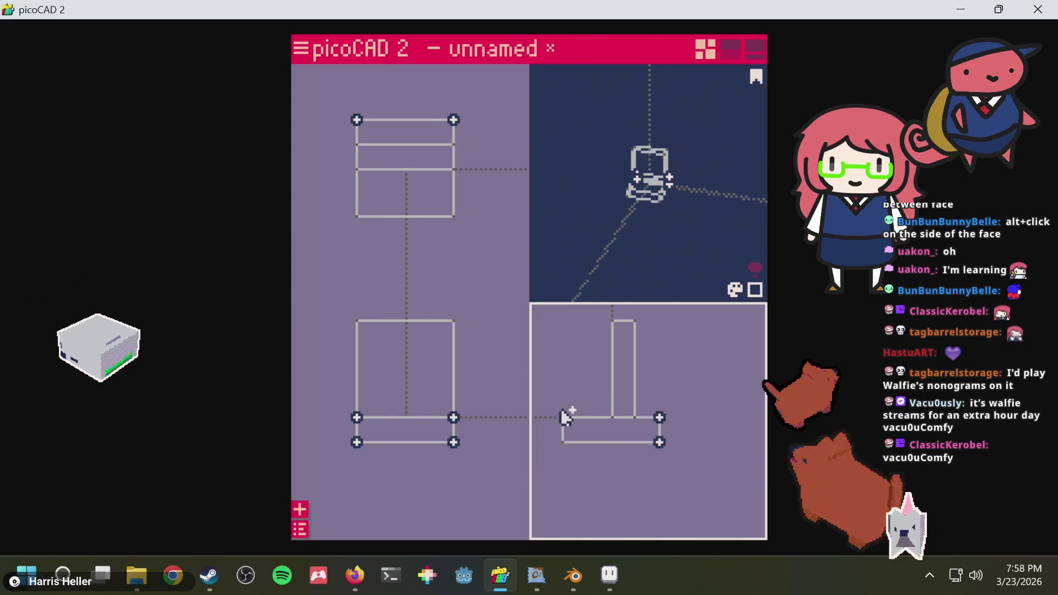
pyautogui.moveTo(553, 406); pyautogui.dragTo(576, 463)
# Turn on solid shading and switch to the 3D view plus texture editor layout
pyautogui.moveTo(697, 237)
pyautogui.mouseDown()
pyautogui.moveTo(692, 203)
pyautogui.moveTo(747, 270)
pyautogui.mouseUp()
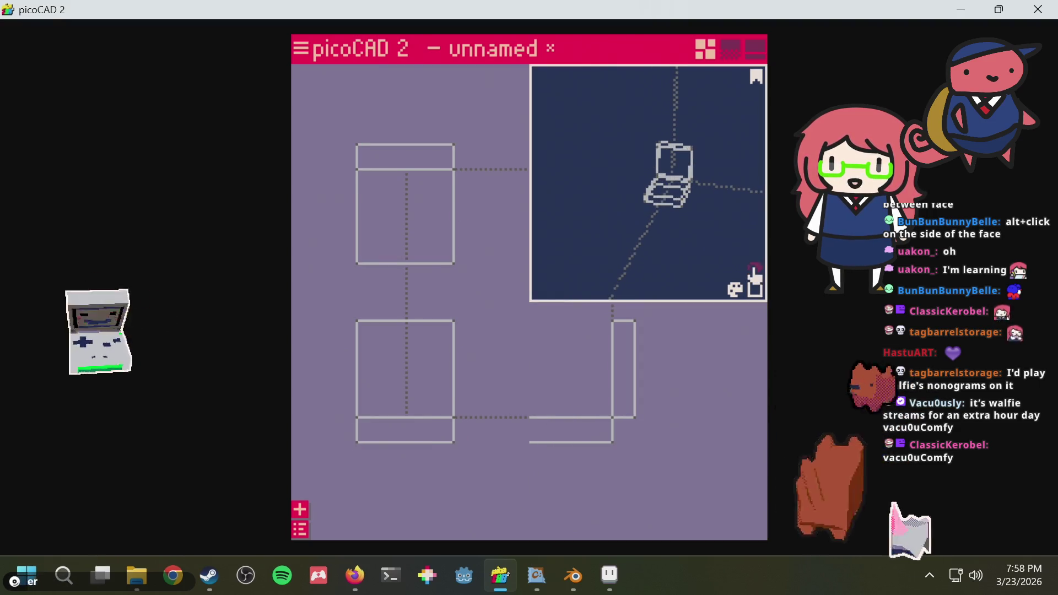
pyautogui.click(754, 289)
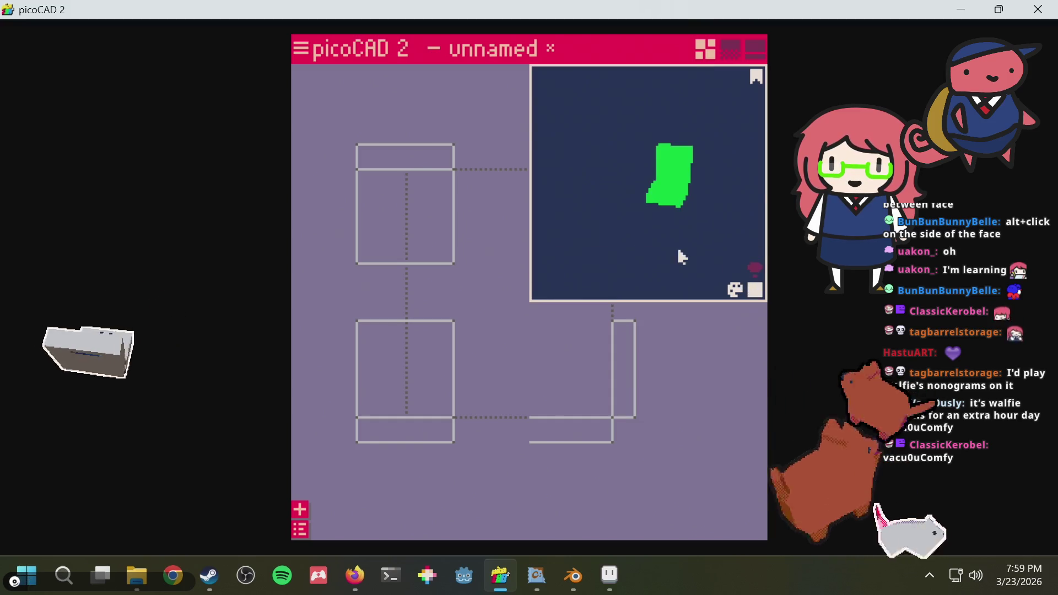
pyautogui.moveTo(682, 257)
pyautogui.mouseDown()
pyautogui.moveTo(739, 253)
pyautogui.moveTo(634, 262)
pyautogui.mouseUp()
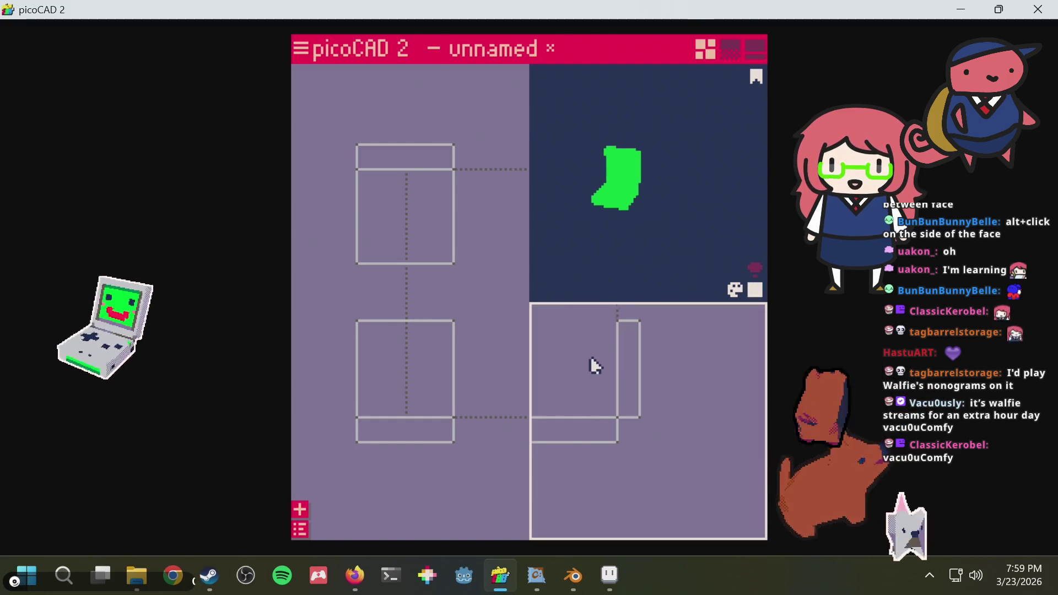
pyautogui.moveTo(590, 356); pyautogui.dragTo(615, 358)
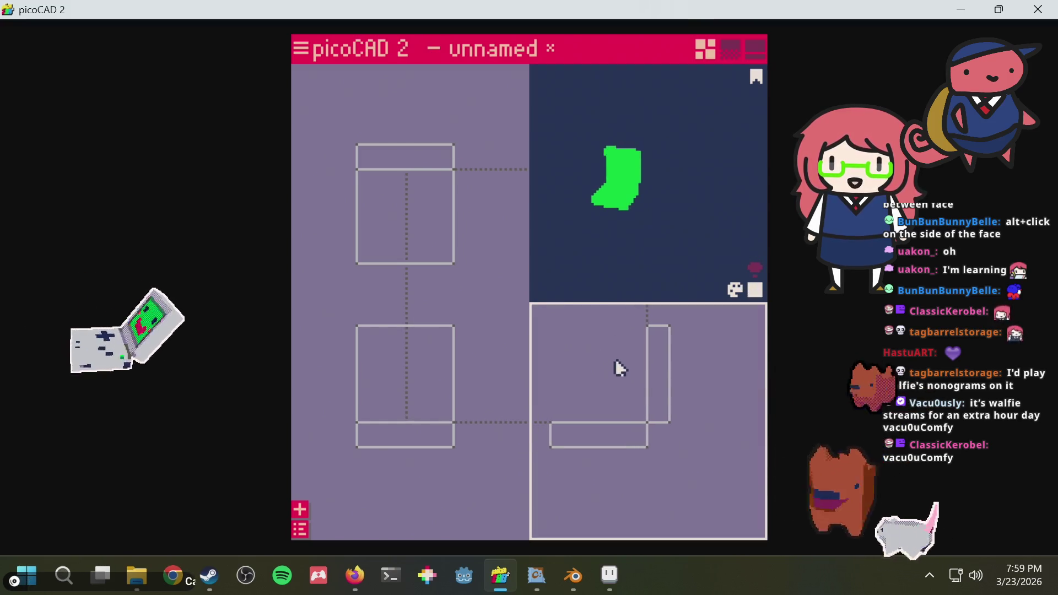
pyautogui.click(751, 51)
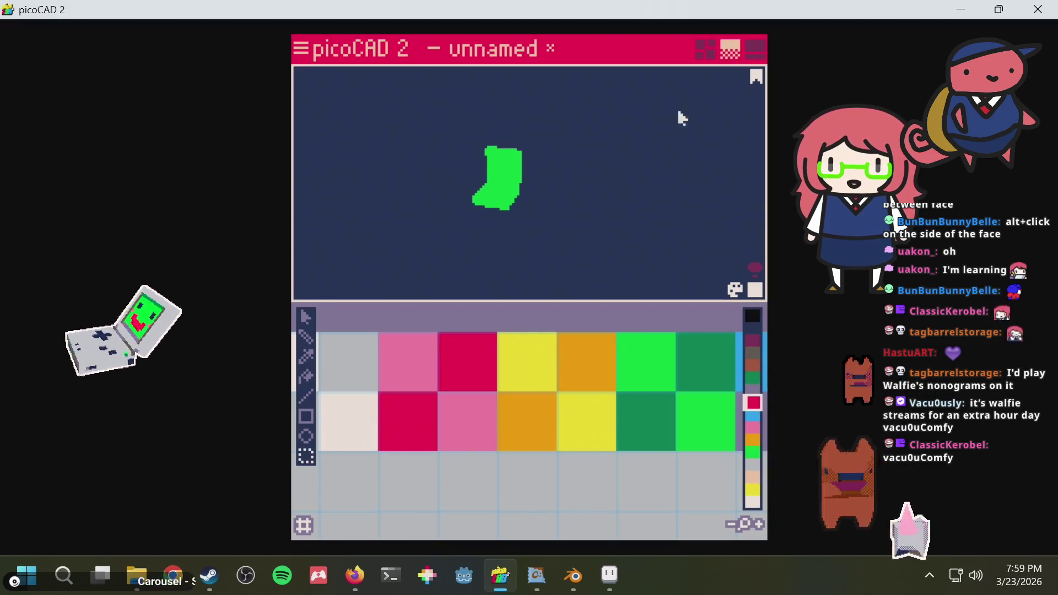
# Paint the texture's green swatches light grey and show flat texture colours
pyautogui.scroll(-2, 565, 355)
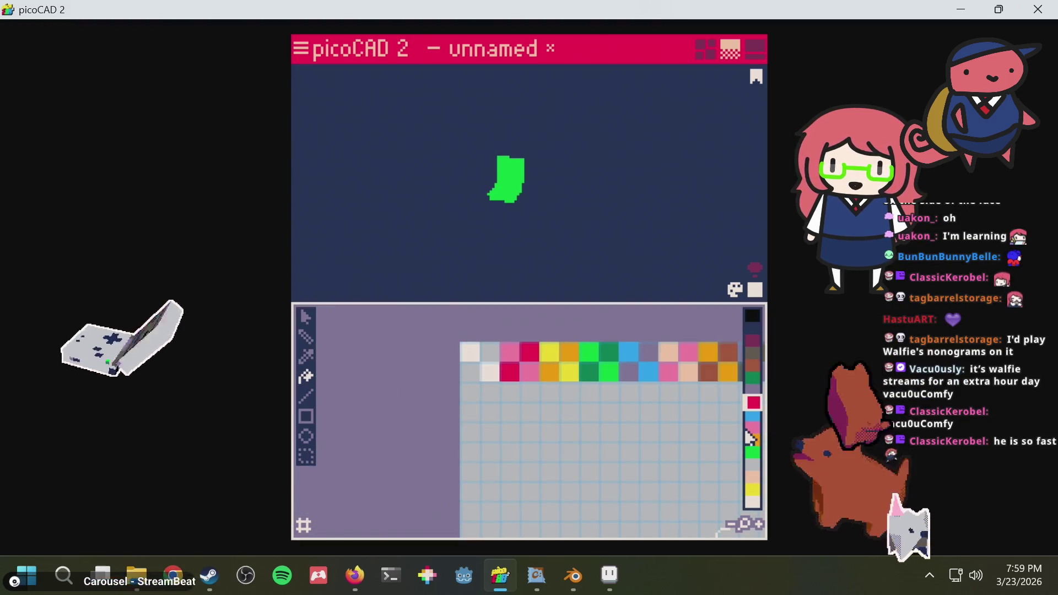
pyautogui.click(754, 466)
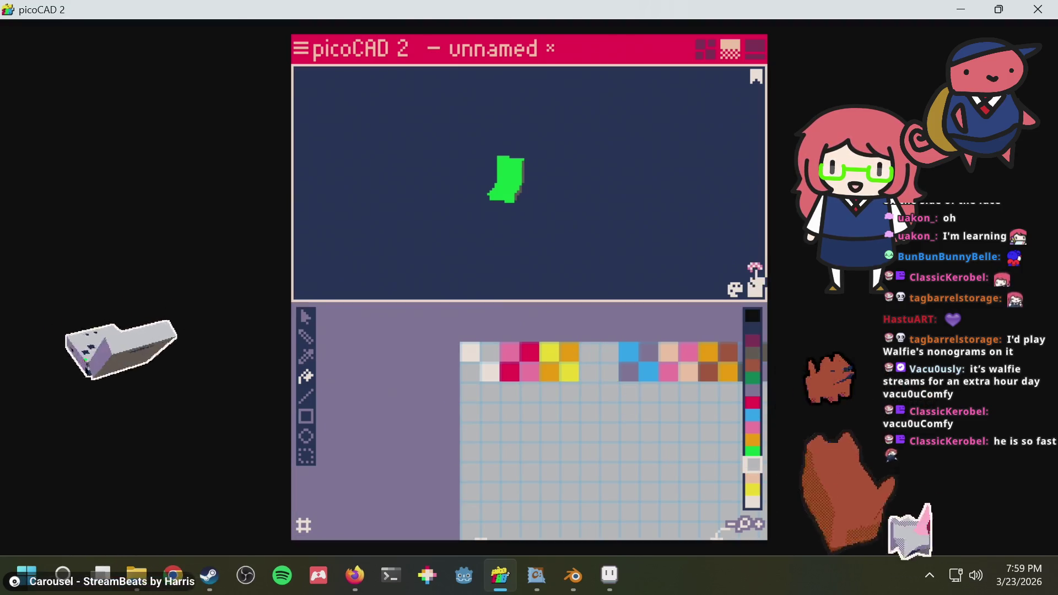
pyautogui.click(756, 288)
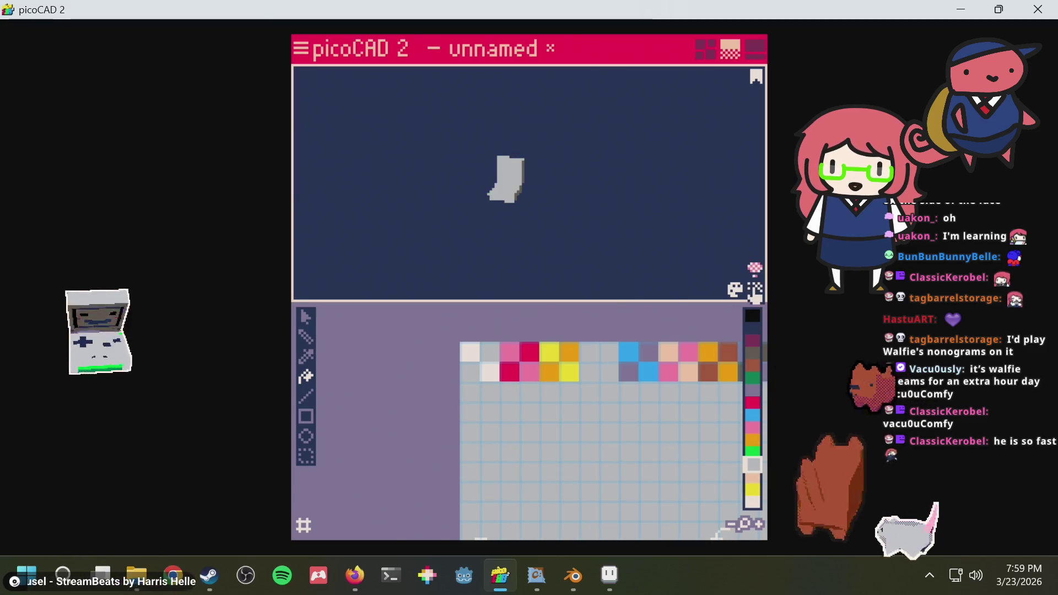
# Select the lid's inner face and move its UV square onto the grey grid
pyautogui.moveTo(518, 209); pyautogui.dragTo(503, 206, button='right')
pyautogui.moveTo(640, 194); pyautogui.dragTo(508, 177, button='right')
pyautogui.click(508, 177)
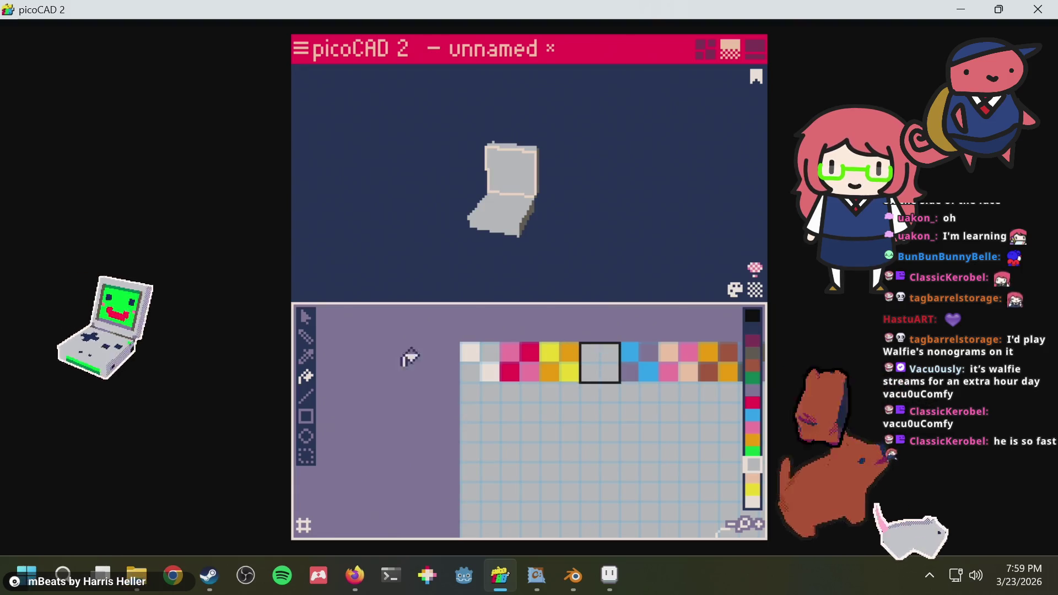
pyautogui.moveTo(599, 374)
pyautogui.mouseDown()
pyautogui.moveTo(481, 442)
pyautogui.moveTo(521, 452)
pyautogui.mouseUp()
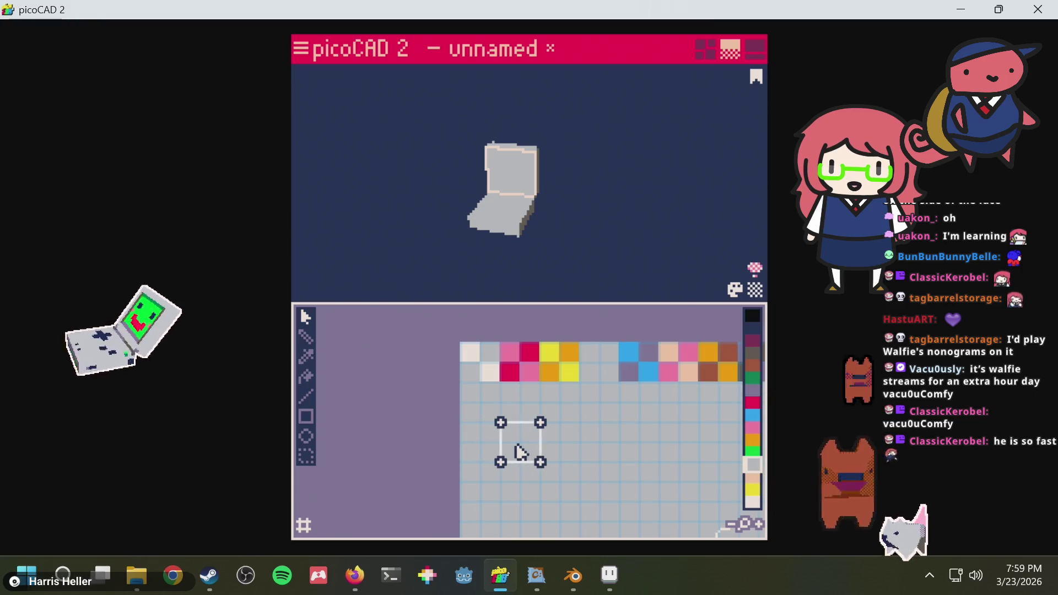
pyautogui.scroll(1, 533, 424)
pyautogui.moveTo(572, 446); pyautogui.dragTo(591, 399, button='middle')
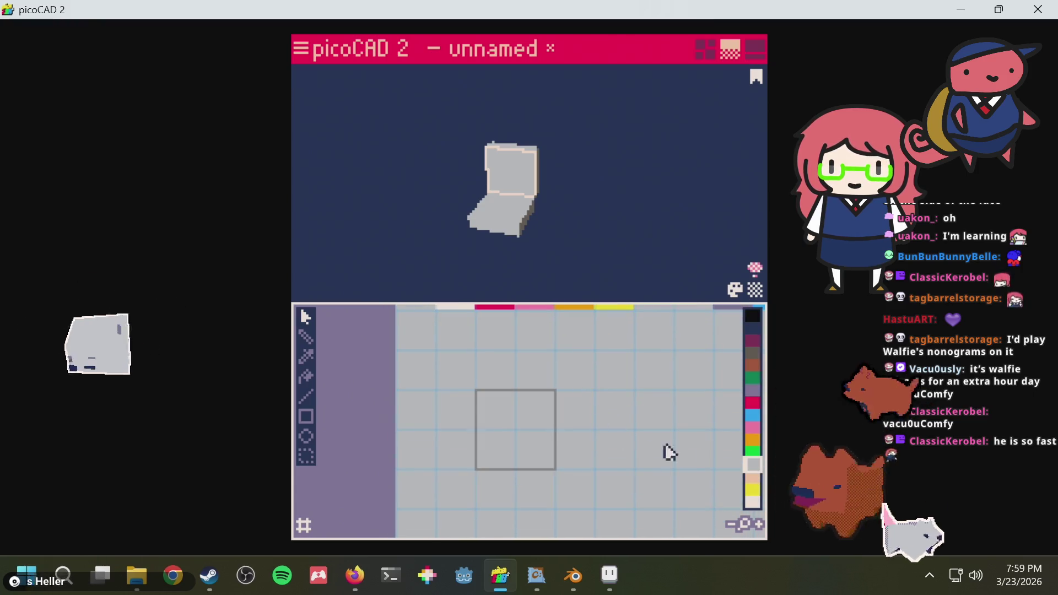
# Fill the lid's UV square with a lavender rectangle for the screen
pyautogui.click(755, 391)
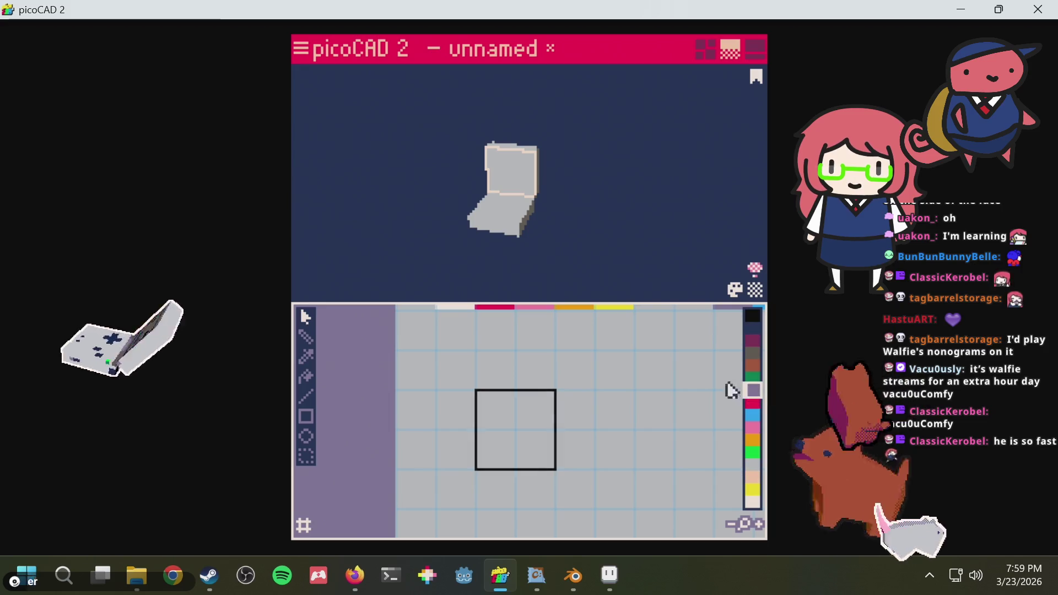
pyautogui.click(306, 419)
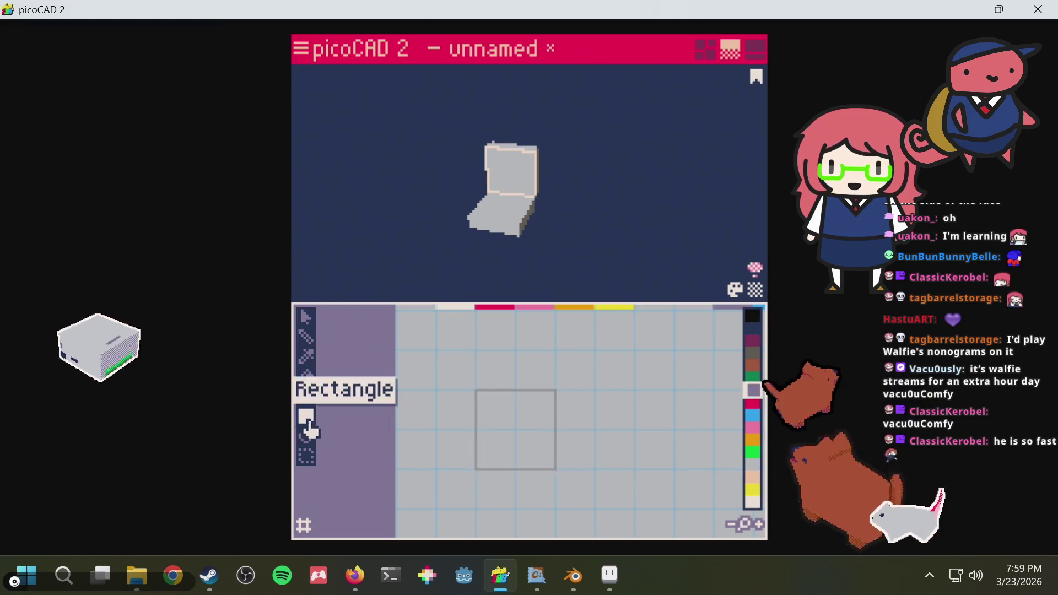
pyautogui.moveTo(486, 401); pyautogui.dragTo(548, 447)
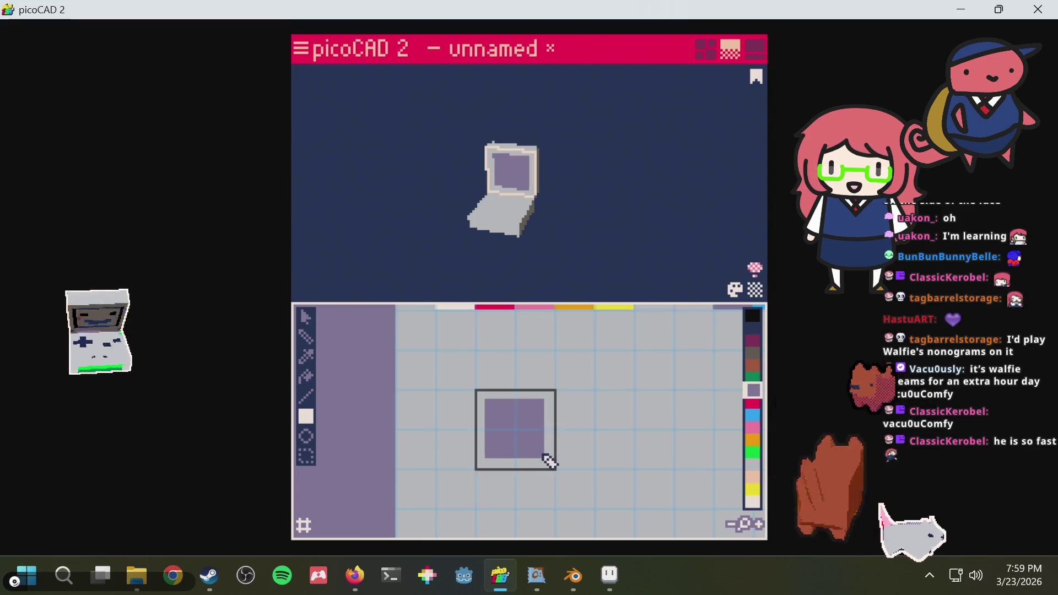
# Select the base's top face and move its UV square lower on the texture
pyautogui.click(492, 212)
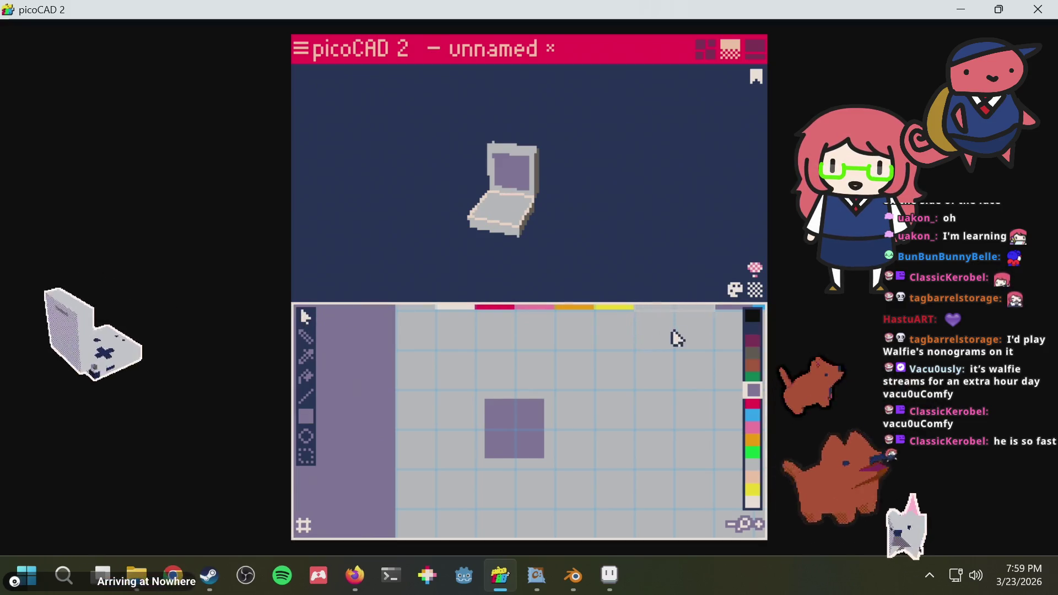
pyautogui.moveTo(671, 341)
pyautogui.mouseDown()
pyautogui.moveTo(626, 454)
pyautogui.moveTo(606, 467)
pyautogui.mouseUp()
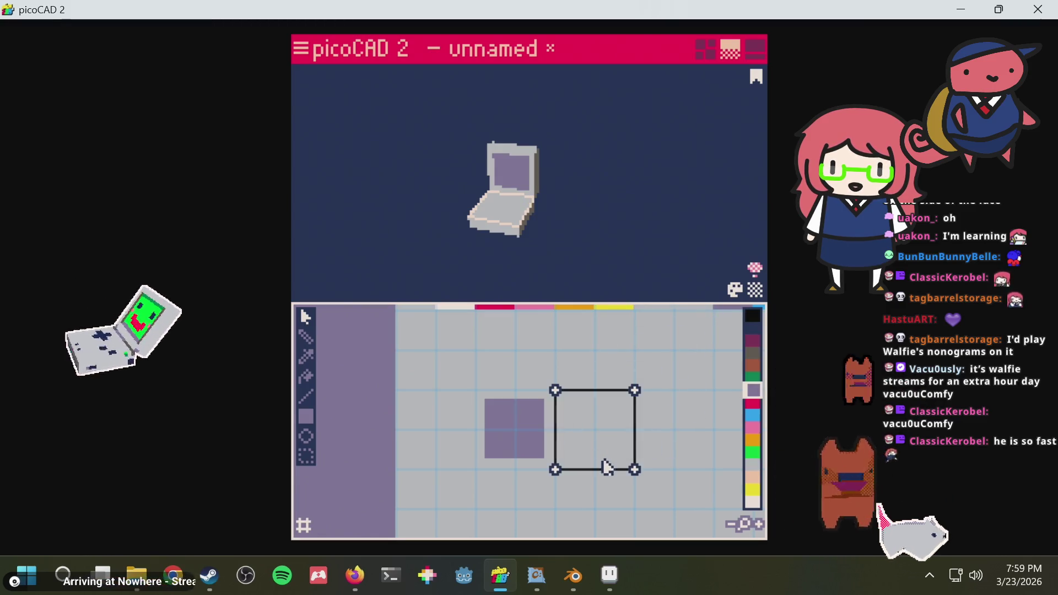
pyautogui.scroll(2, 612, 414)
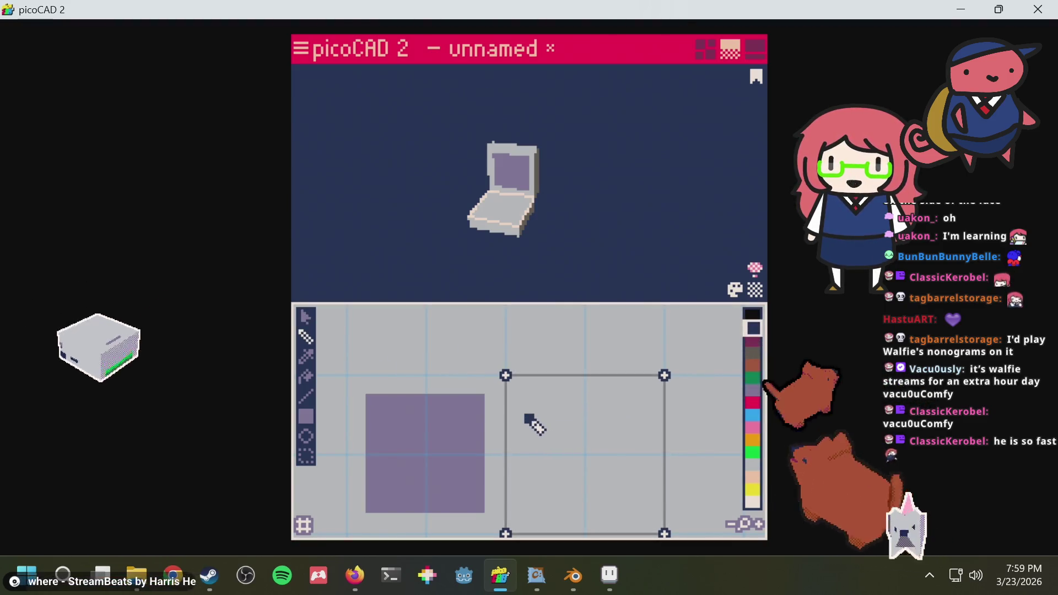
pyautogui.click(506, 279)
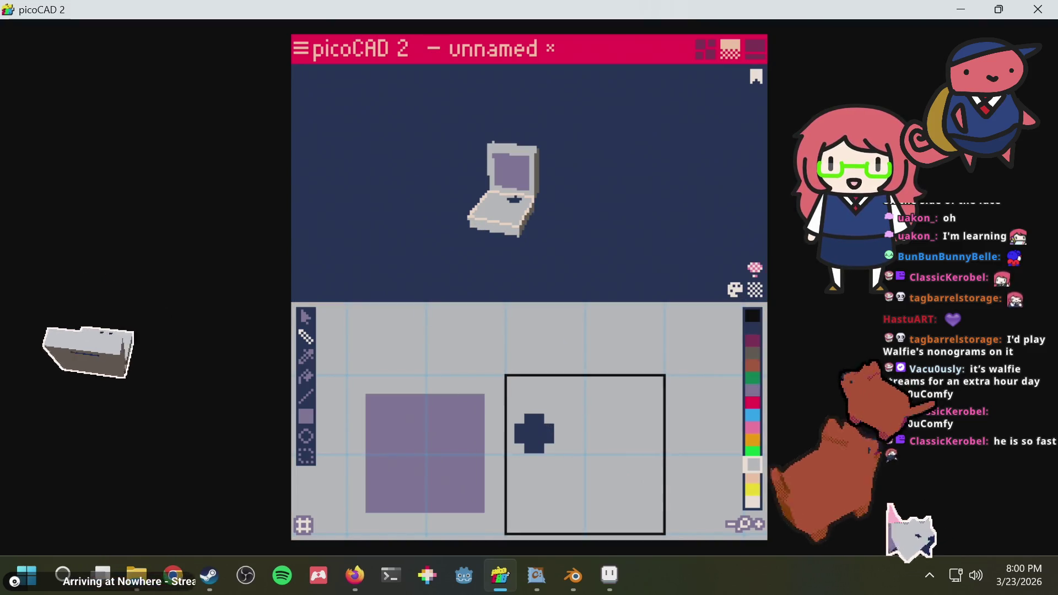
# Rotate the base face's UVs and pencil in three navy buttons
pyautogui.click(305, 317)
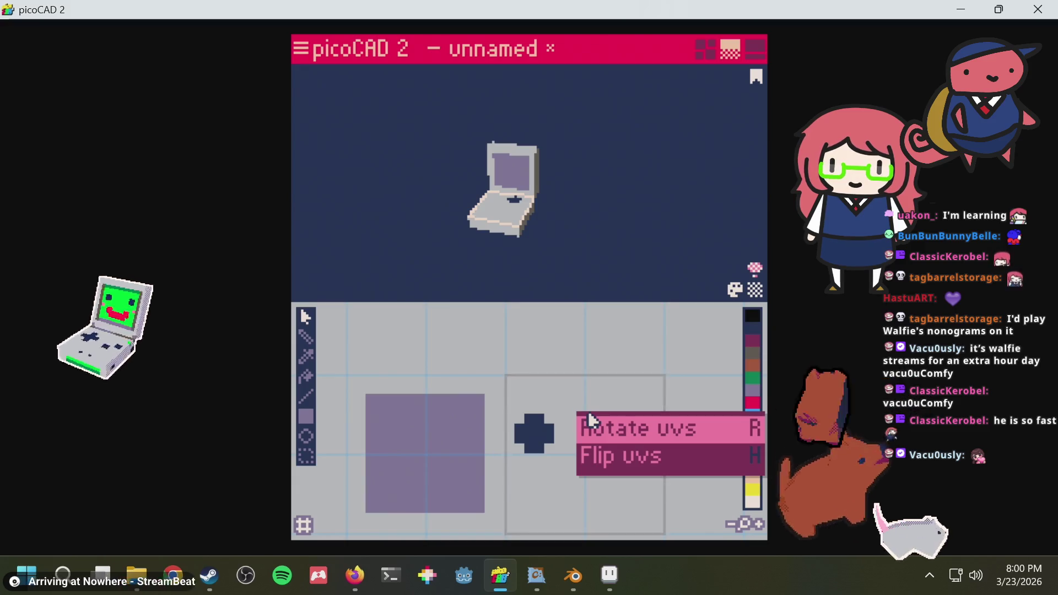
pyautogui.click(635, 430)
pyautogui.press('p')
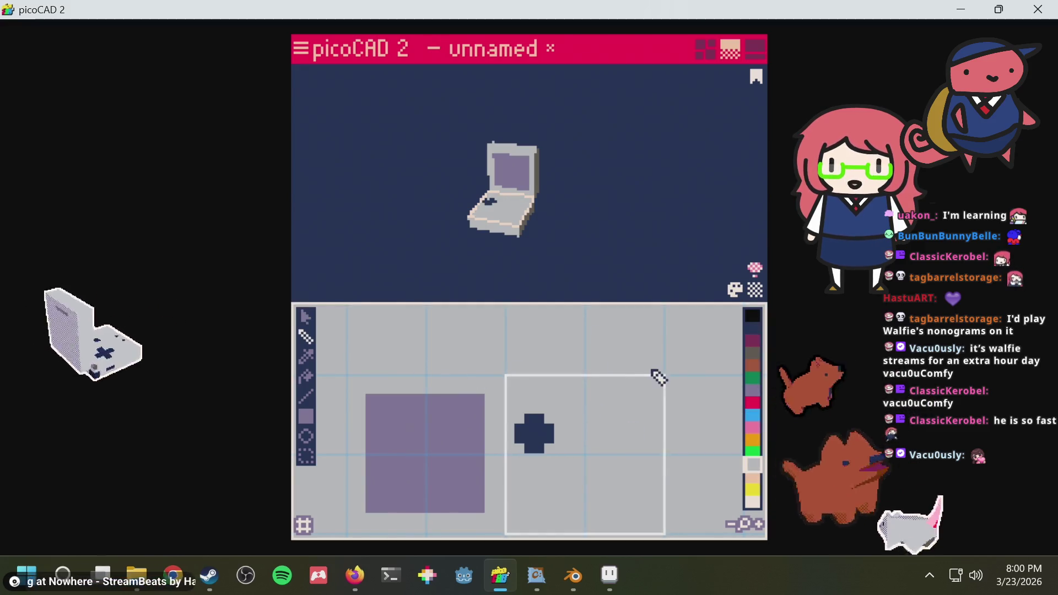
pyautogui.click(753, 328)
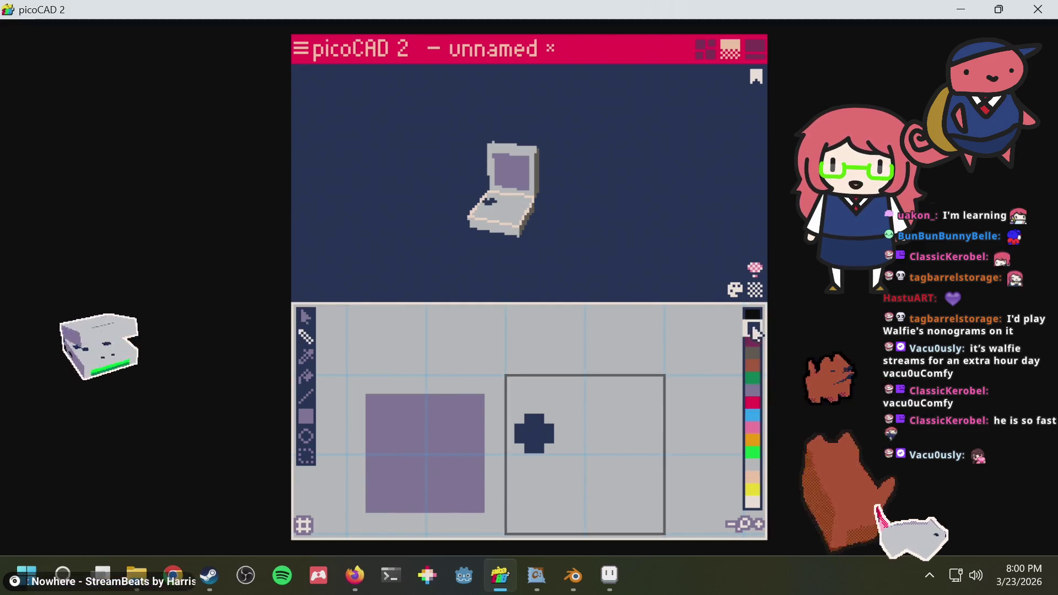
pyautogui.click(631, 422)
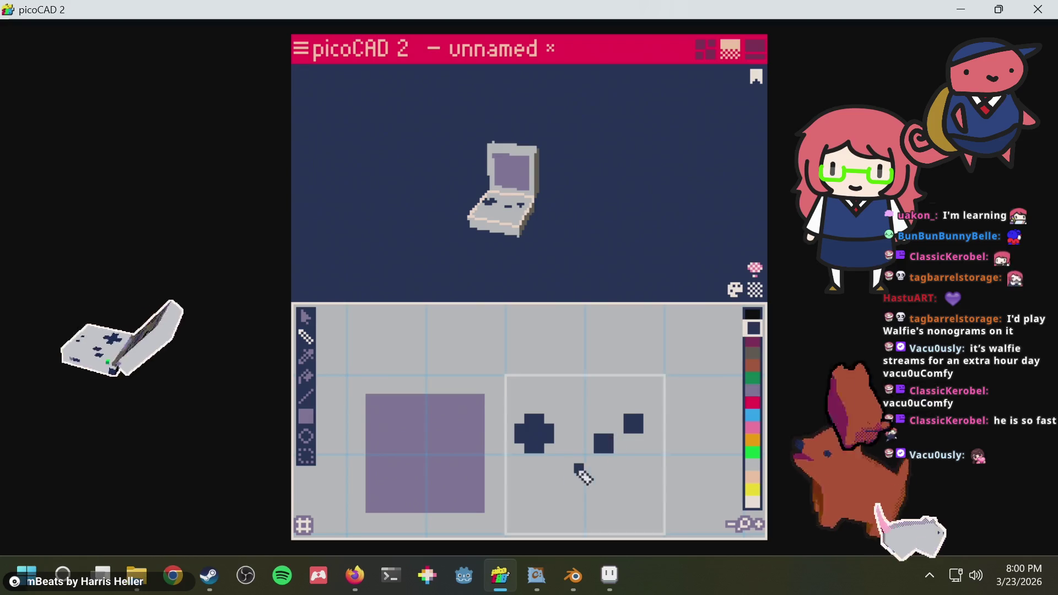
pyautogui.click(559, 488)
pyautogui.click(599, 489)
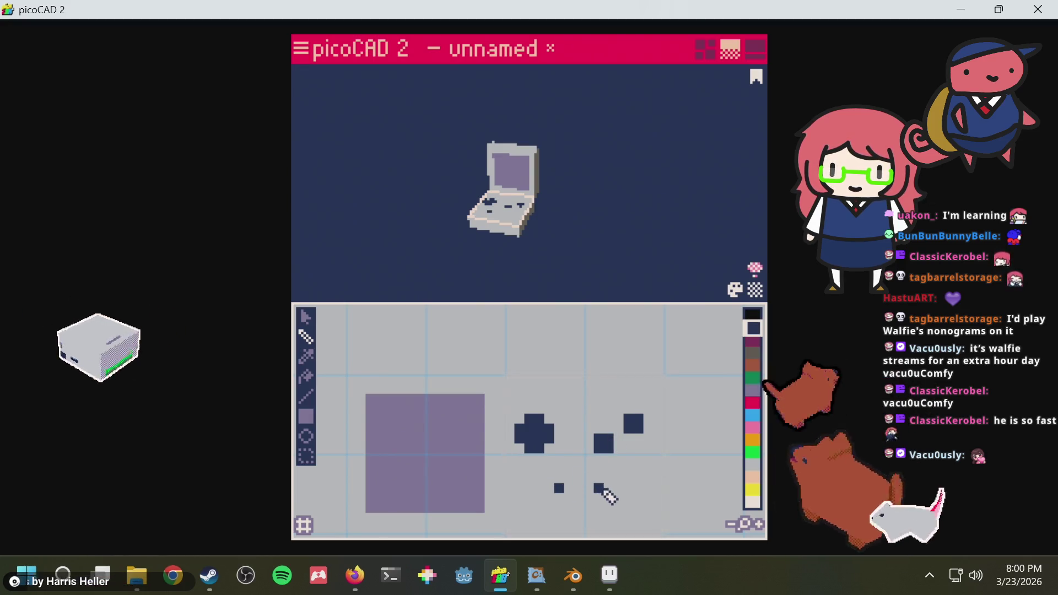
# Inspect the finished model, then quit picoCAD 2 without saving
pyautogui.moveTo(568, 244); pyautogui.dragTo(584, 255, button='right')
pyautogui.click(508, 184)
pyautogui.scroll(3, 508, 185)
pyautogui.moveTo(507, 184)
pyautogui.mouseDown(button='right')
pyautogui.moveTo(548, 189)
pyautogui.moveTo(640, 167)
pyautogui.moveTo(484, 236)
pyautogui.moveTo(473, 142)
pyautogui.moveTo(664, 156)
pyautogui.moveTo(481, 189)
pyautogui.moveTo(527, 133)
pyautogui.moveTo(614, 106)
pyautogui.mouseUp(button='right')
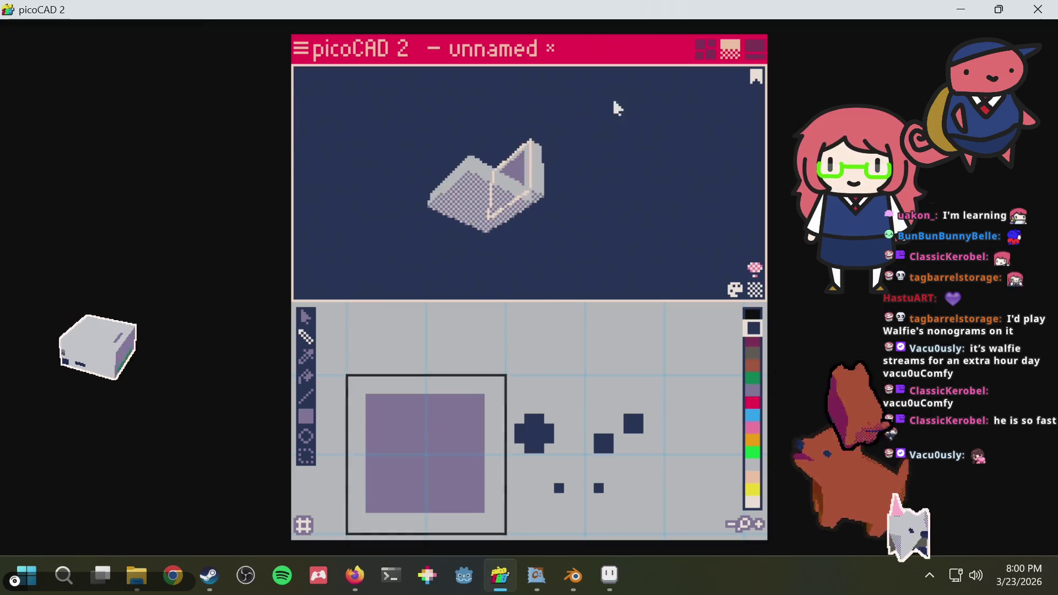
pyautogui.click(1038, 9)
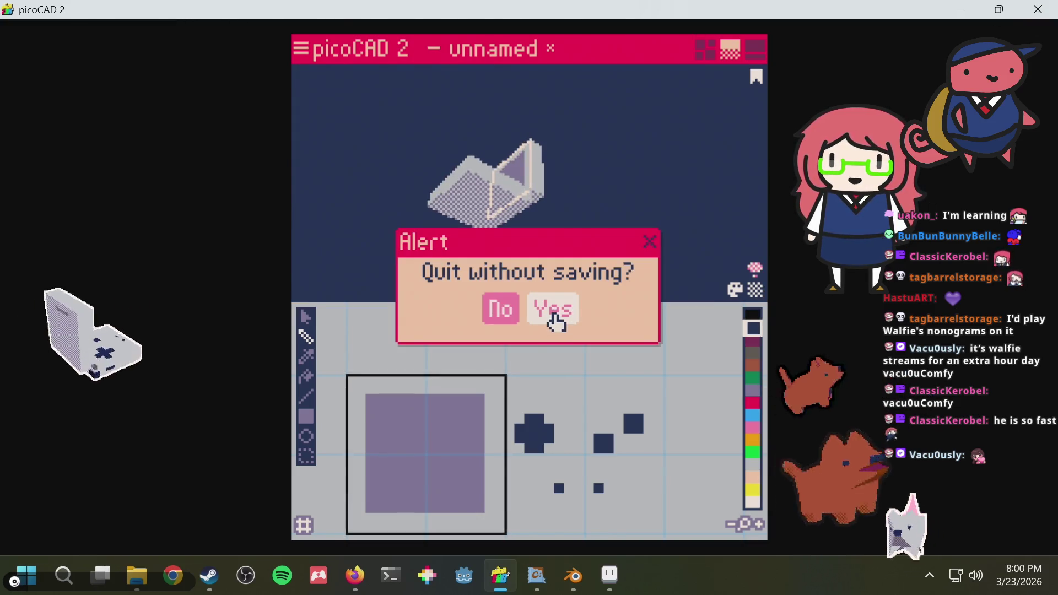
pyautogui.click(551, 315)
# Save gba-sp.blend, look over the GBA's buttons and d-pad, and close Blender
pyautogui.hotkey('ctrl', 's')
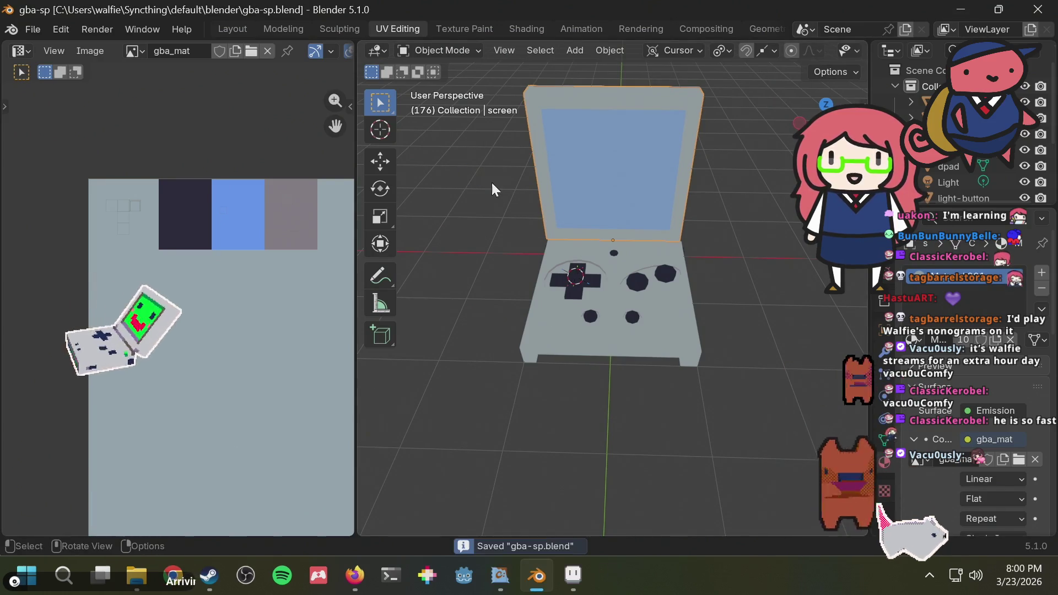
pyautogui.scroll(-4, 721, 237)
pyautogui.scroll(7, 618, 233)
pyautogui.moveTo(618, 233)
pyautogui.mouseDown(button='middle')
pyautogui.moveTo(798, 271)
pyautogui.moveTo(587, 240)
pyautogui.moveTo(679, 237)
pyautogui.moveTo(650, 267)
pyautogui.moveTo(616, 266)
pyautogui.mouseUp(button='middle')
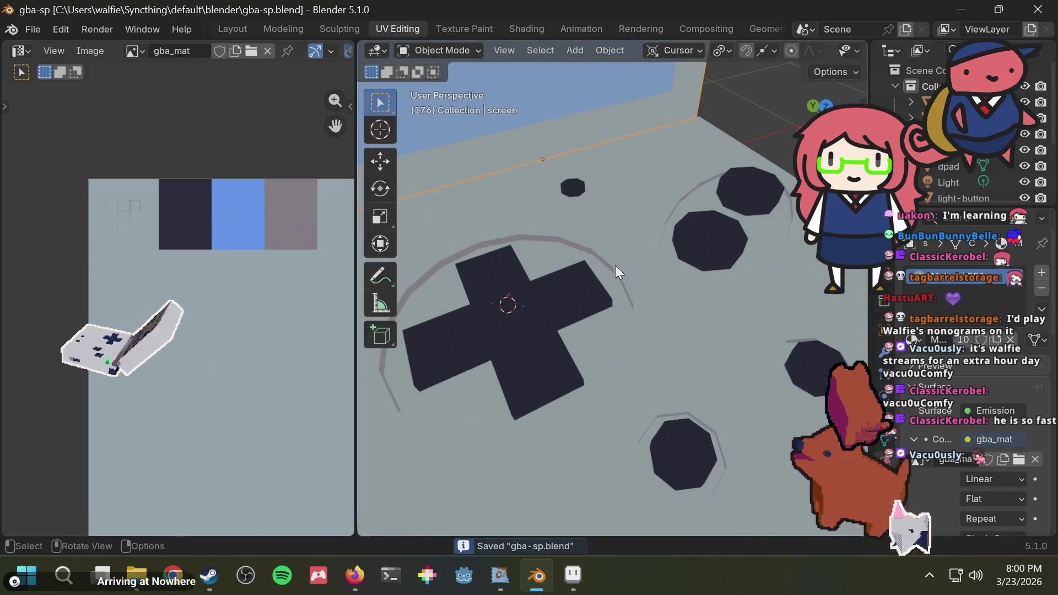
pyautogui.scroll(-5, 616, 265)
pyautogui.click(1038, 10)
# Close Aseprite, the browser, Chocolatey GUI, Steam and File Explorer
pyautogui.click(1039, 9)
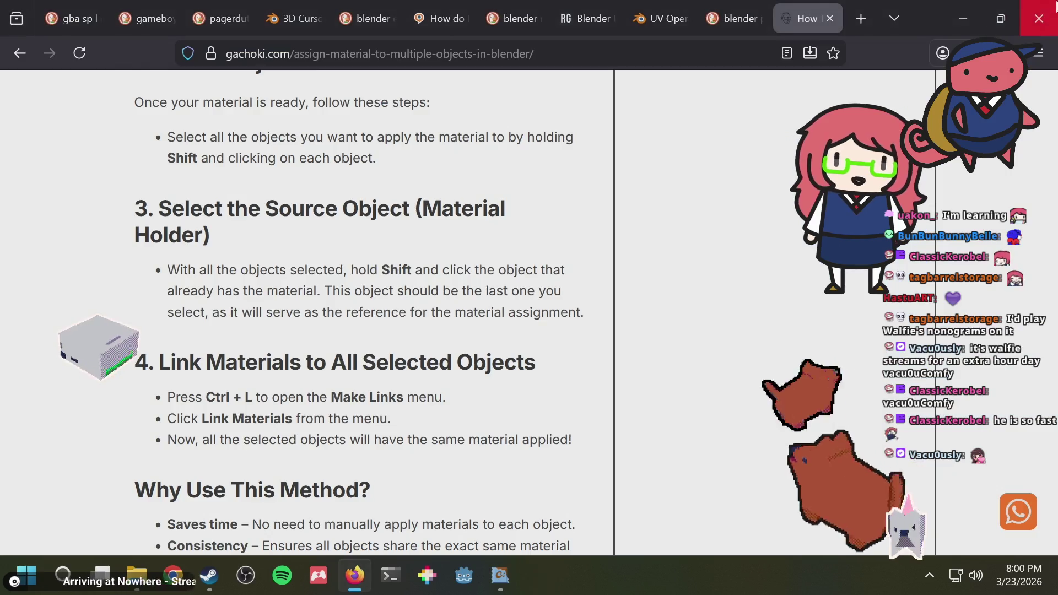
pyautogui.click(1044, 9)
pyautogui.click(1039, 12)
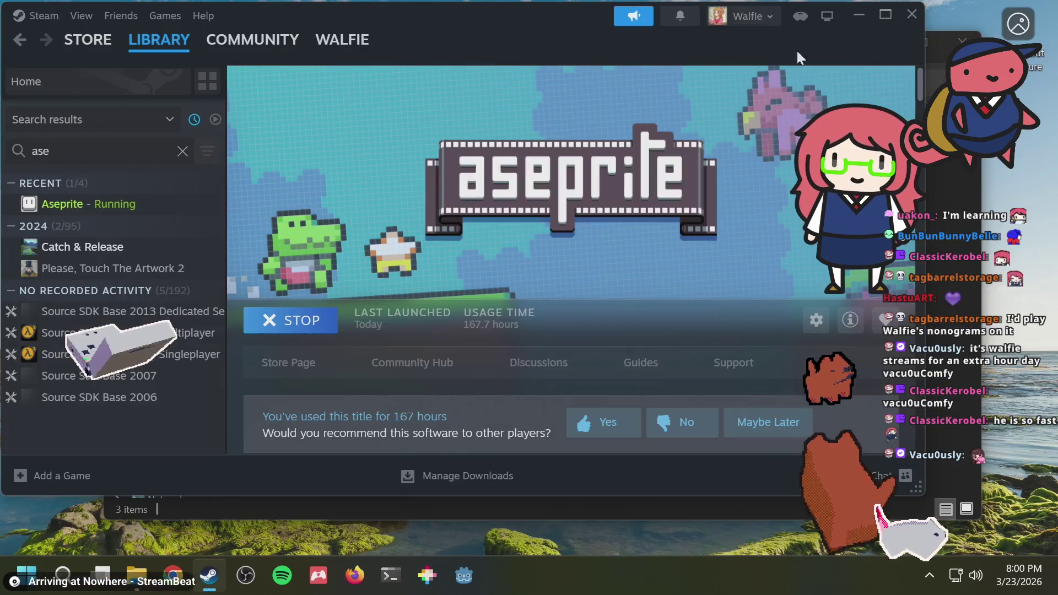
pyautogui.click(914, 15)
pyautogui.click(892, 42)
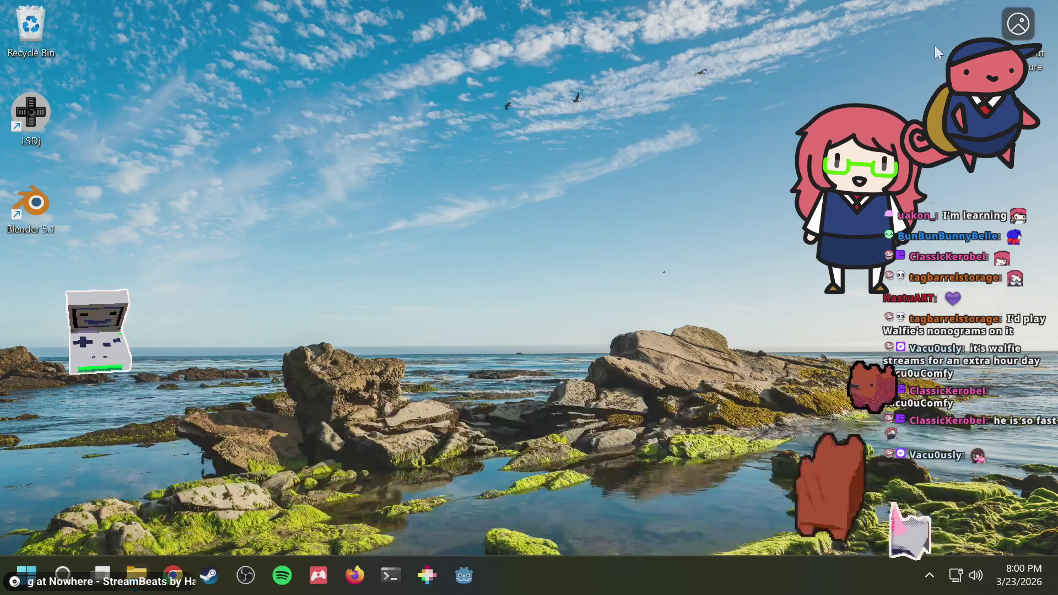
# Shut down the computer from the Start menu's power options
pyautogui.click(25, 571)
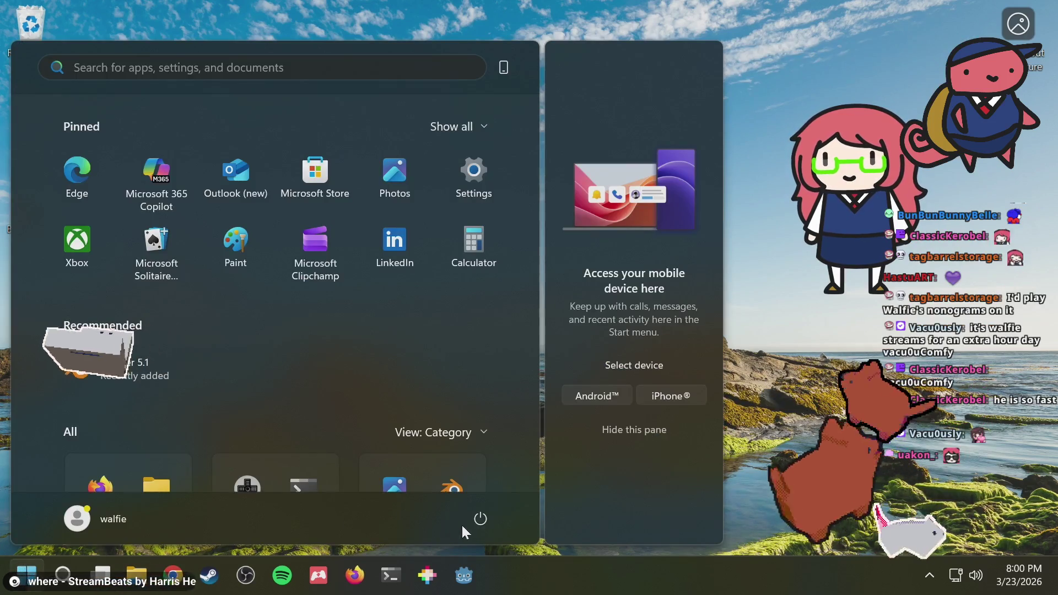
pyautogui.click(480, 519)
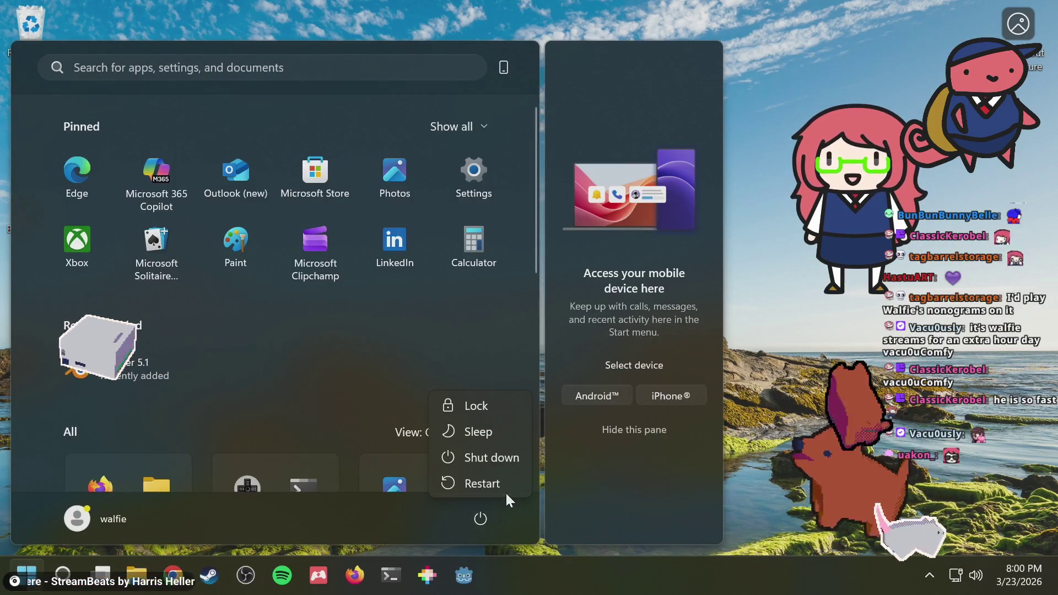
pyautogui.click(494, 461)
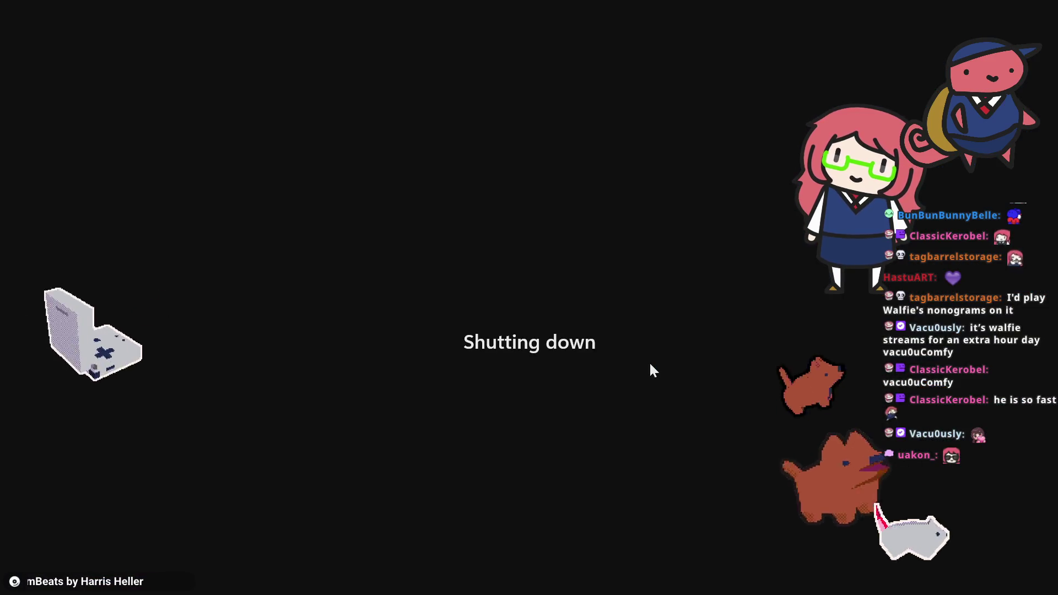